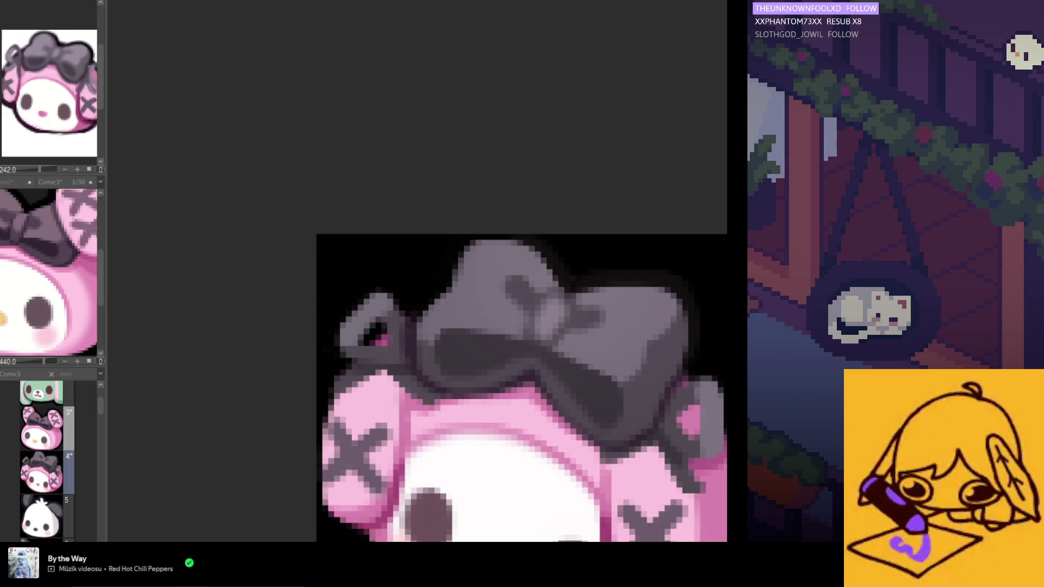
{"action": "scroll", "coordinate": [594, 337], "scroll_direction": "down", "scroll_amount": 4}
{"action": "scroll", "coordinate": [508, 331], "scroll_direction": "up", "scroll_amount": 4}
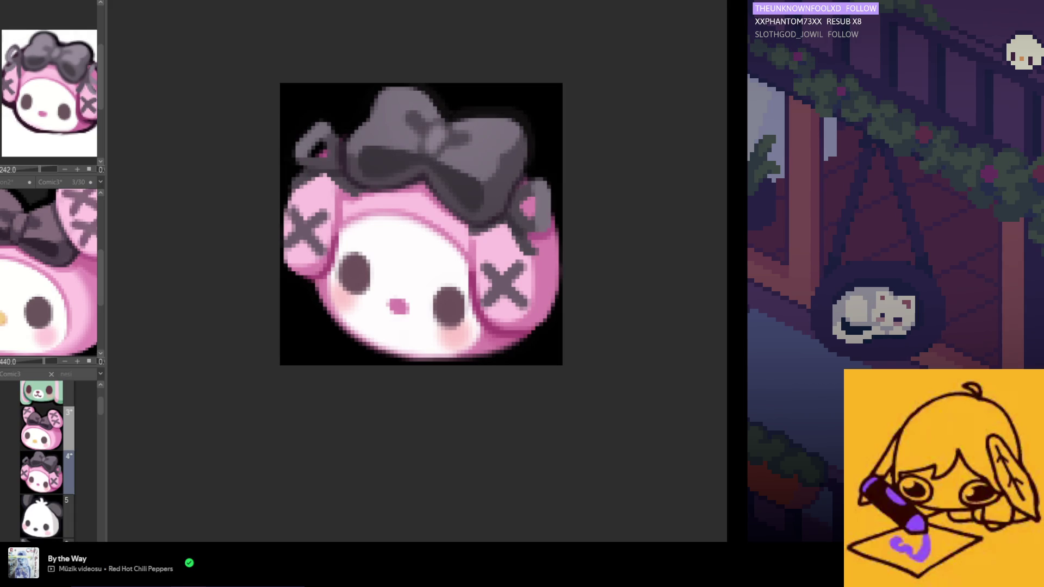
{"action": "scroll", "coordinate": [458, 232], "scroll_direction": "up", "scroll_amount": 1}
{"action": "left_click", "coordinate": [562, 282], "text": "alt"}
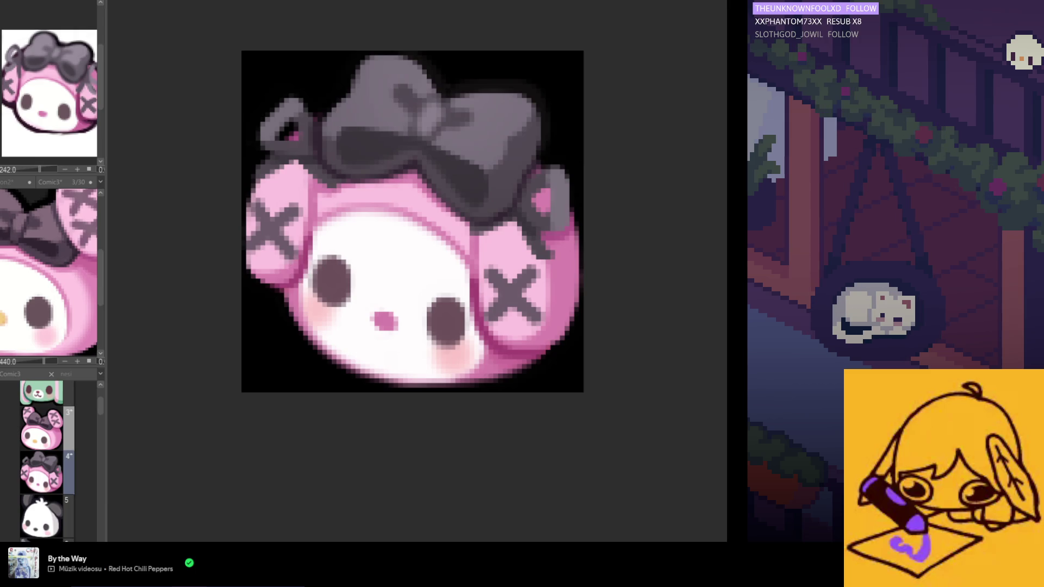
{"action": "scroll", "coordinate": [261, 288], "scroll_direction": "up", "scroll_amount": 1}
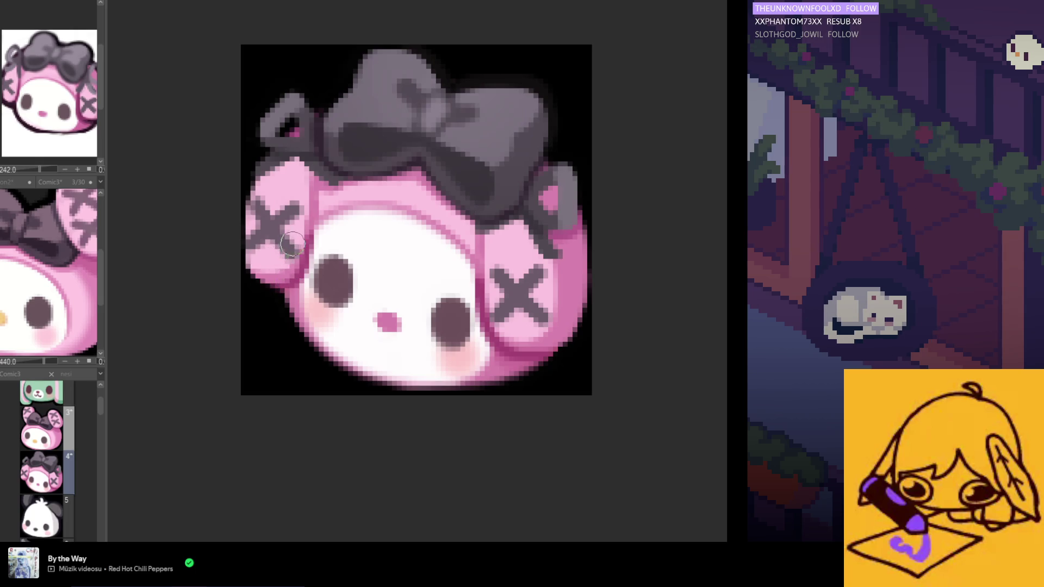
{"action": "scroll", "coordinate": [261, 296], "scroll_direction": "down", "scroll_amount": 3}
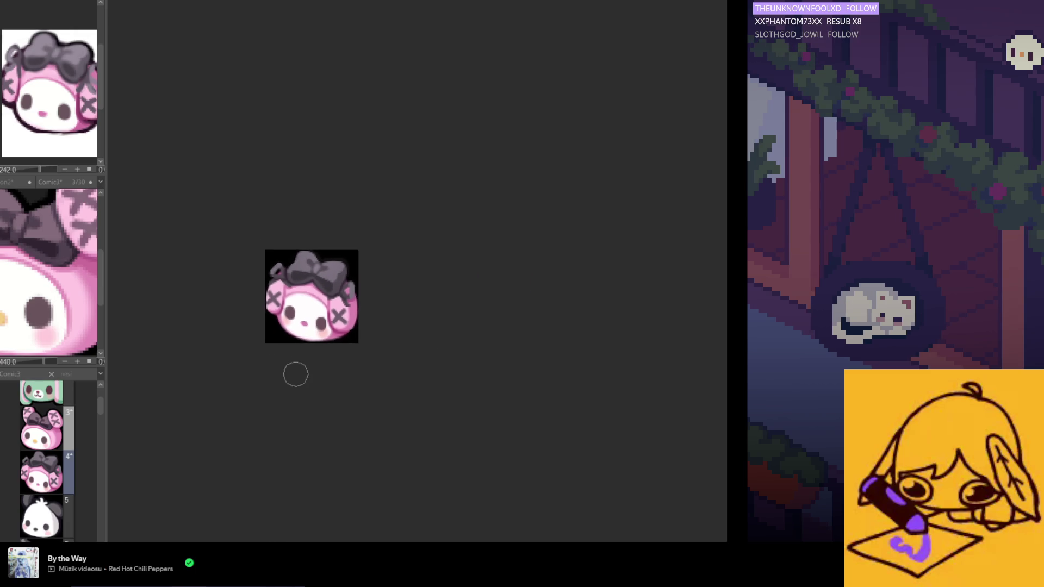
{"action": "scroll", "coordinate": [310, 349], "scroll_direction": "up", "scroll_amount": 2}
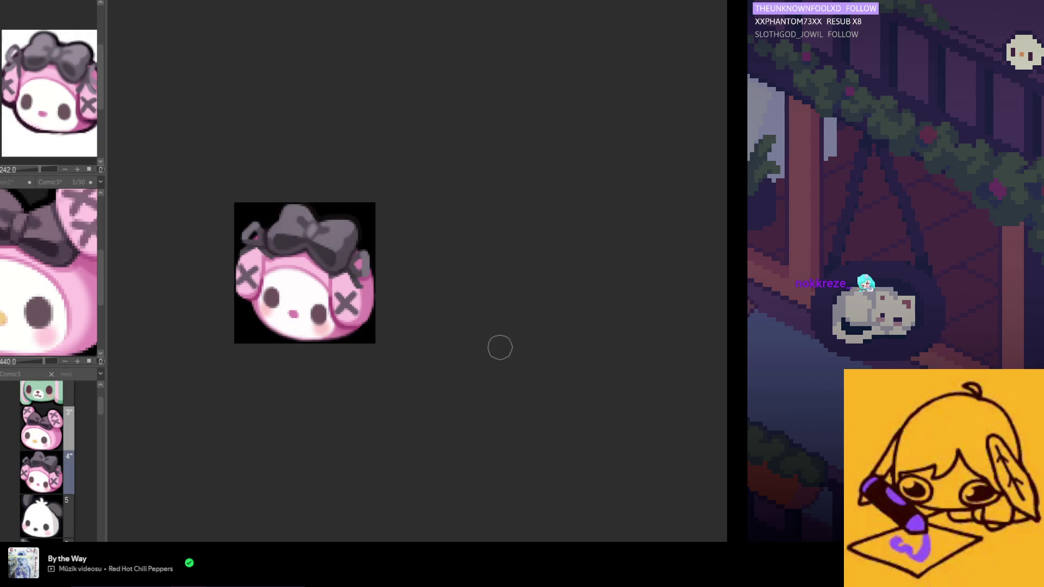
{"action": "scroll", "coordinate": [499, 348], "scroll_direction": "down", "scroll_amount": 1}
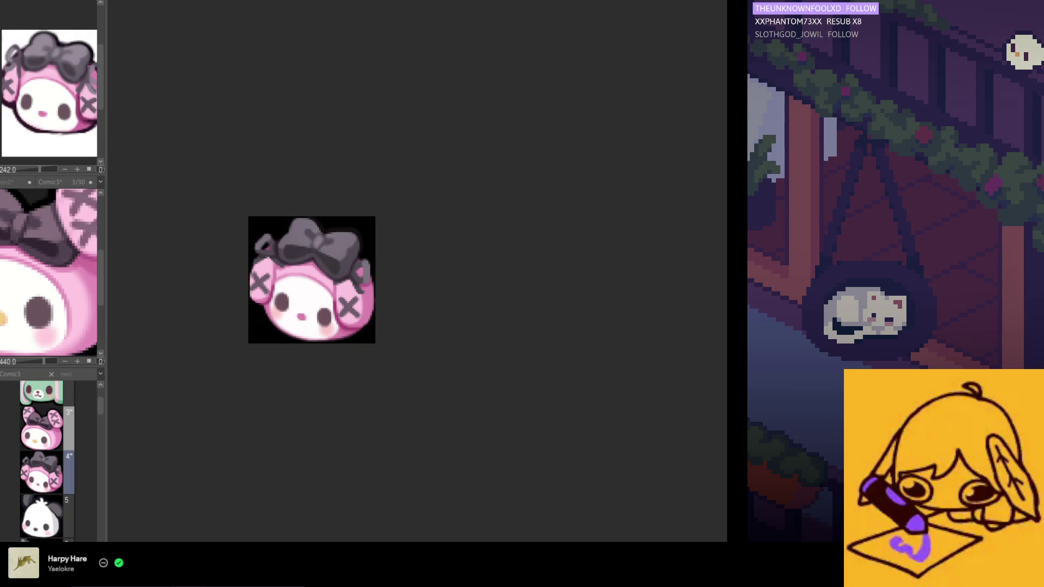
{"action": "scroll", "coordinate": [405, 353], "scroll_direction": "down", "scroll_amount": 4}
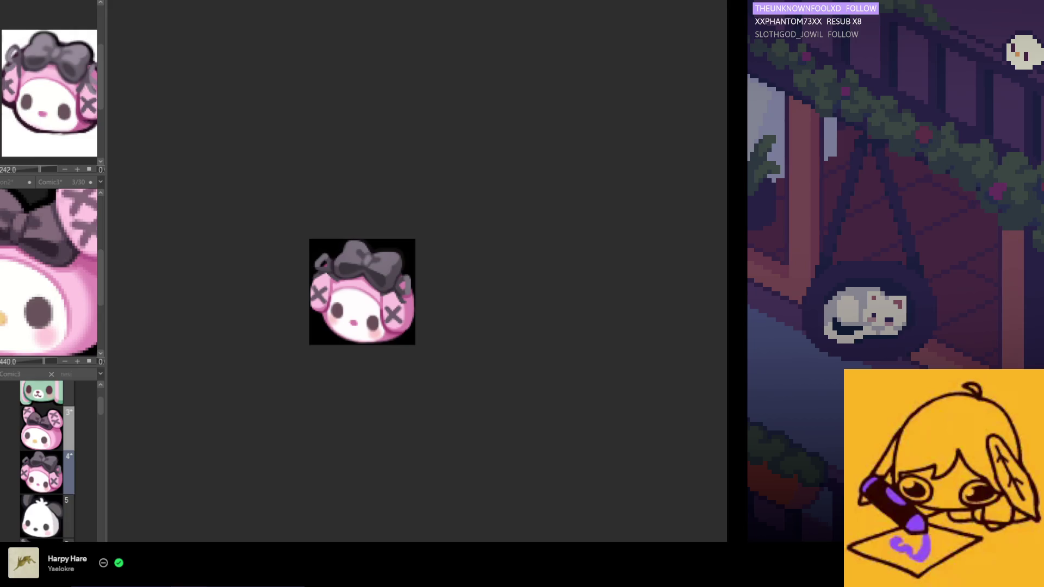
{"action": "scroll", "coordinate": [309, 312], "scroll_direction": "up", "scroll_amount": 2}
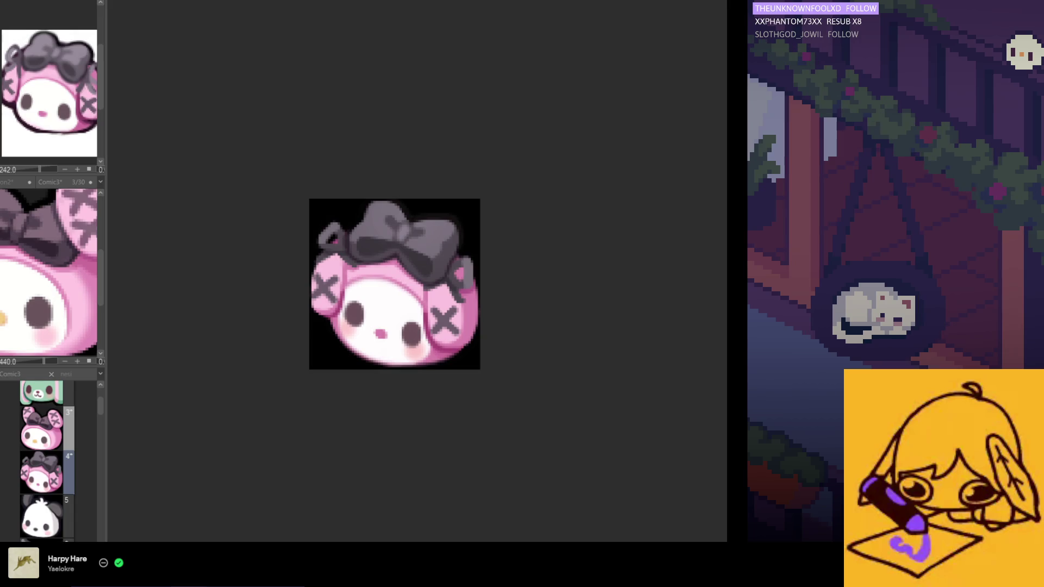
{"action": "scroll", "coordinate": [639, 399], "scroll_direction": "up", "scroll_amount": 2}
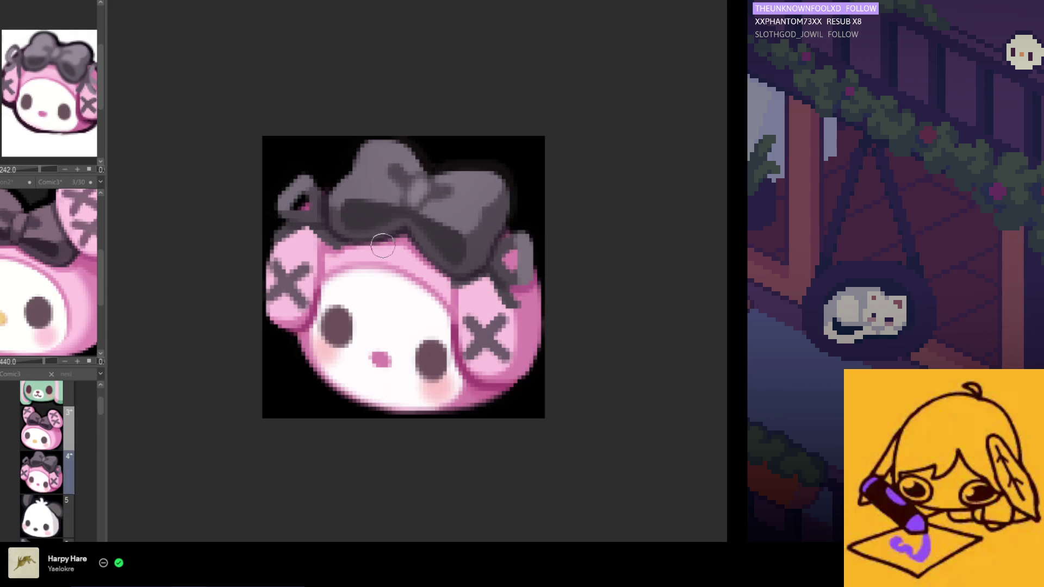
{"action": "scroll", "coordinate": [429, 257], "scroll_direction": "up", "scroll_amount": 1}
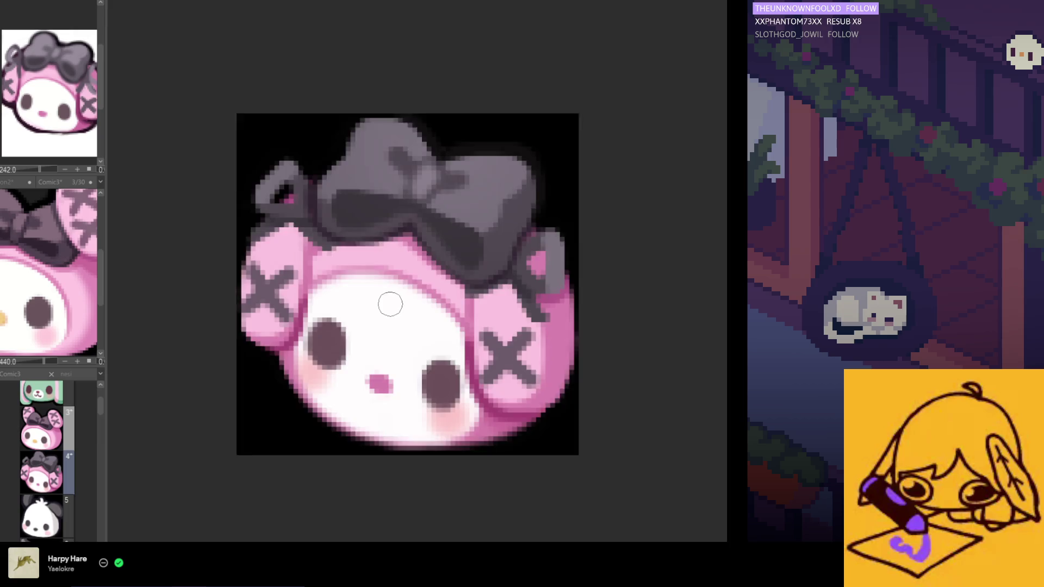
{"action": "scroll", "coordinate": [401, 302], "scroll_direction": "down", "scroll_amount": 2}
{"action": "scroll", "coordinate": [401, 302], "scroll_direction": "down", "scroll_amount": 1}
{"action": "scroll", "coordinate": [402, 302], "scroll_direction": "up", "scroll_amount": 1}
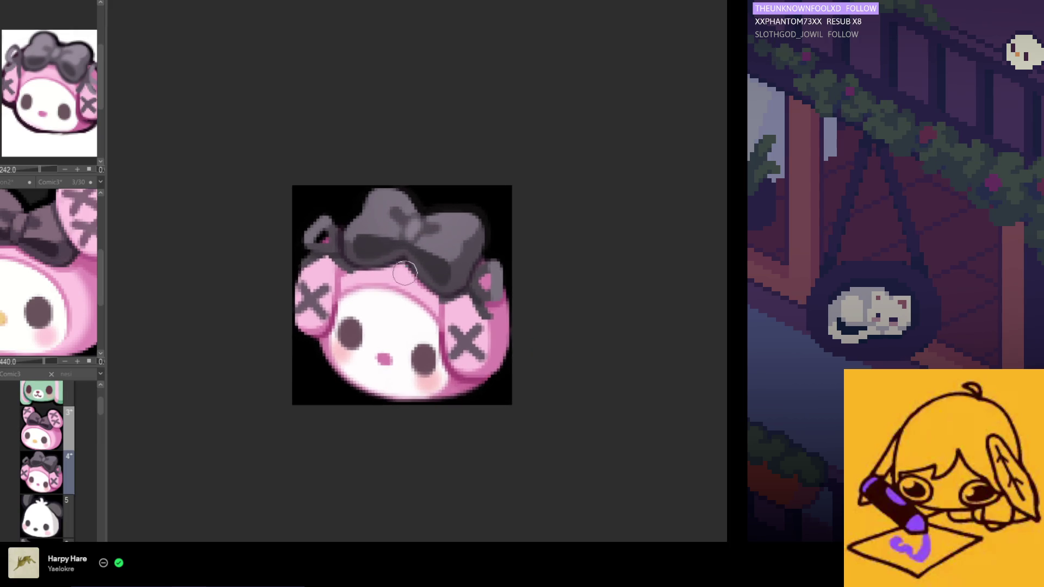
{"action": "scroll", "coordinate": [418, 296], "scroll_direction": "down", "scroll_amount": 3}
{"action": "scroll", "coordinate": [397, 281], "scroll_direction": "up", "scroll_amount": 4}
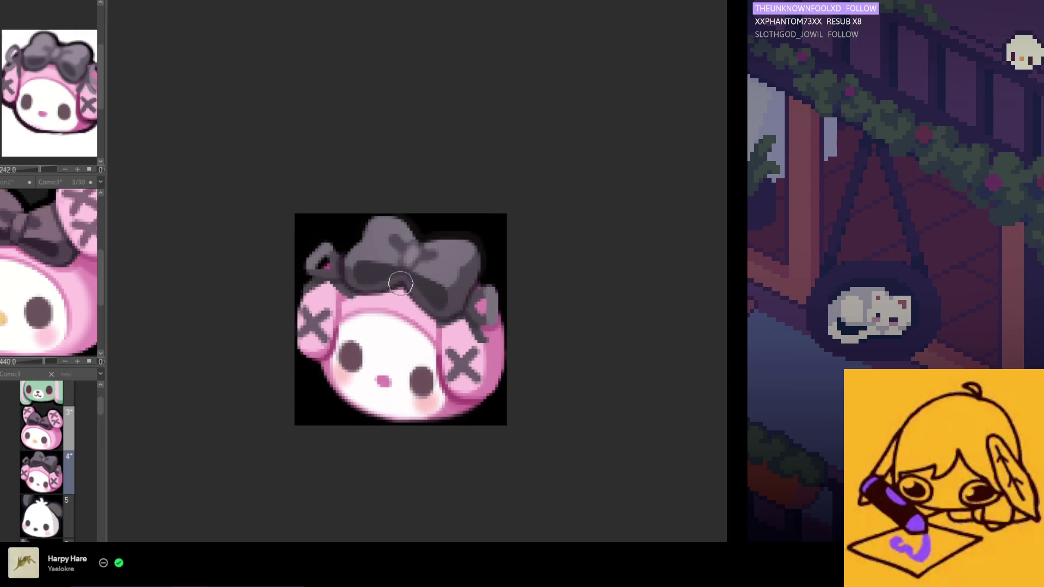
{"action": "scroll", "coordinate": [397, 278], "scroll_direction": "up", "scroll_amount": 2}
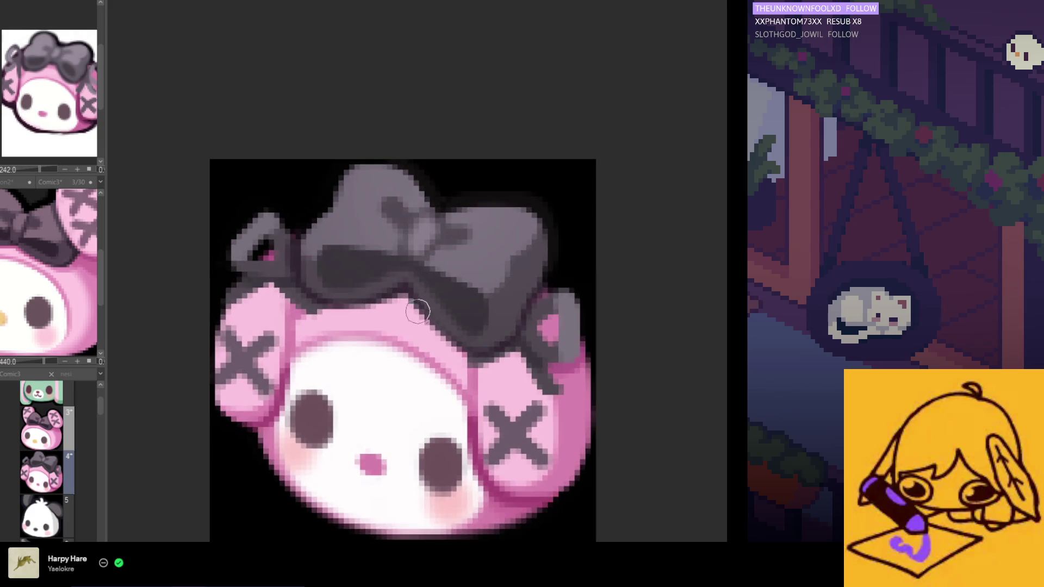
{"action": "scroll", "coordinate": [421, 312], "scroll_direction": "down", "scroll_amount": 1}
{"action": "scroll", "coordinate": [421, 312], "scroll_direction": "down", "scroll_amount": 3}
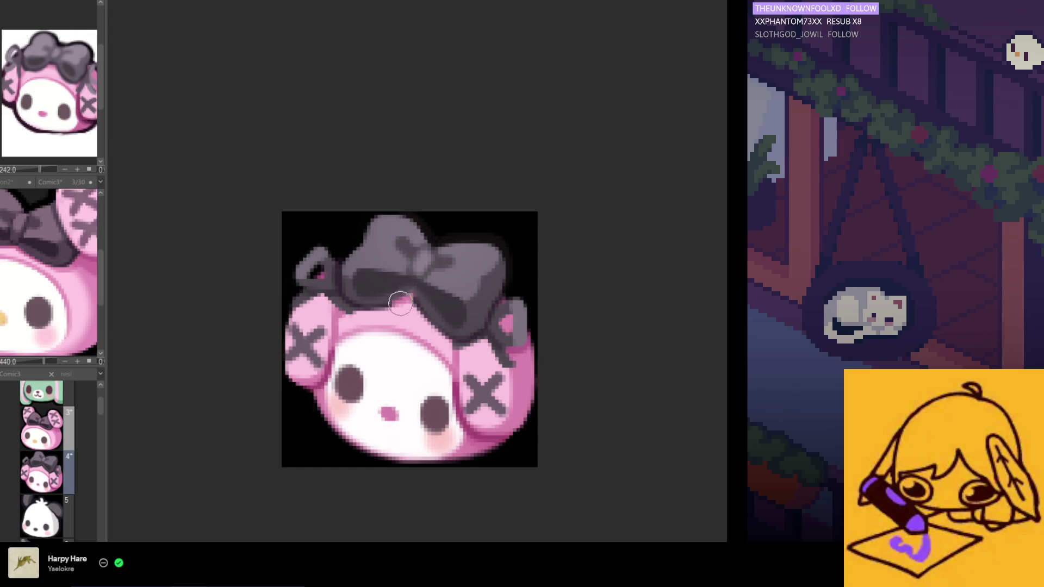
{"action": "scroll", "coordinate": [417, 304], "scroll_direction": "down", "scroll_amount": 1}
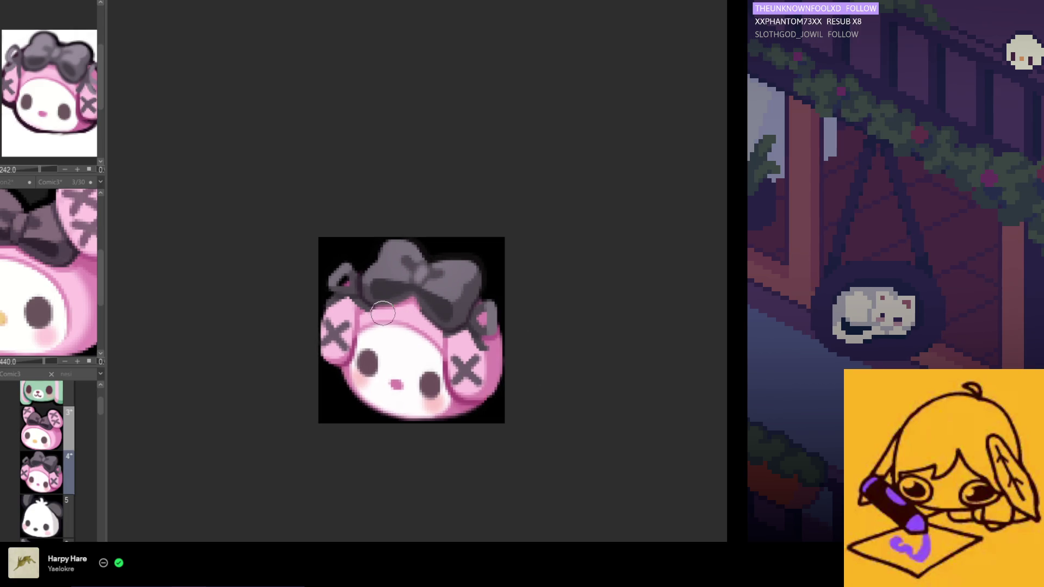
{"action": "left_click", "coordinate": [447, 363], "text": "alt"}
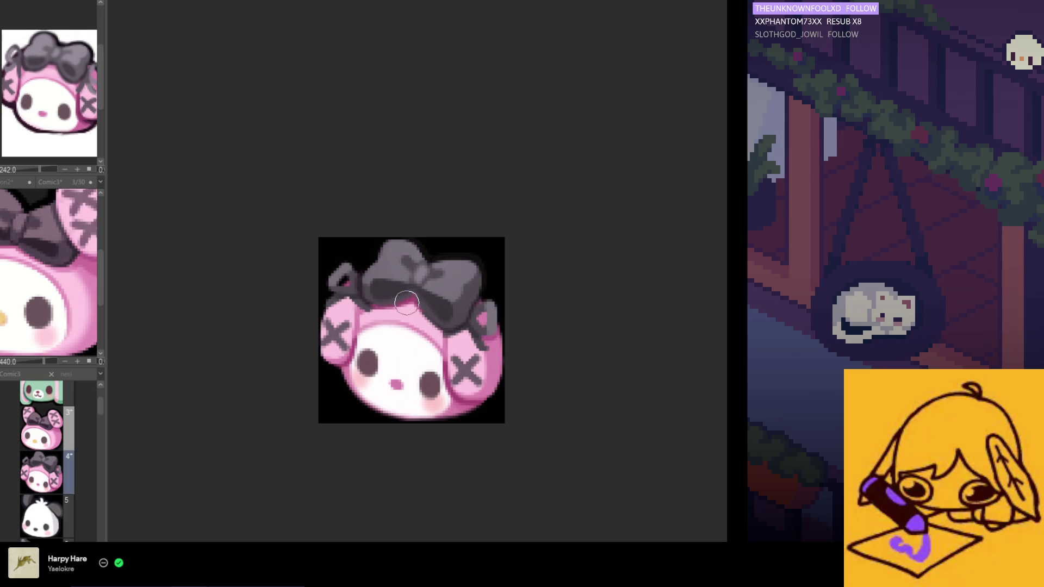
{"action": "scroll", "coordinate": [430, 338], "scroll_direction": "down", "scroll_amount": 1}
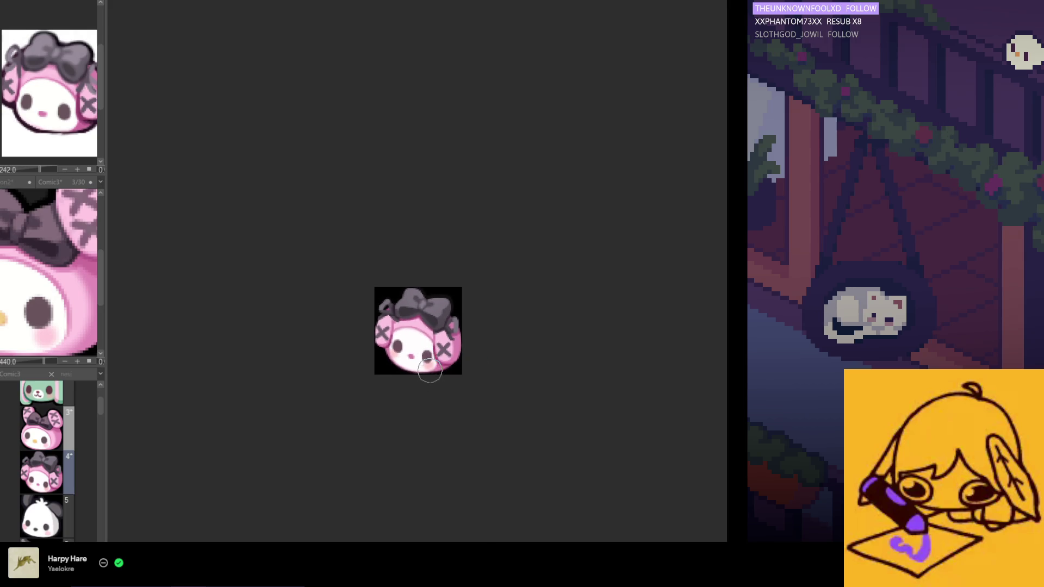
{"action": "scroll", "coordinate": [430, 338], "scroll_direction": "up", "scroll_amount": 2}
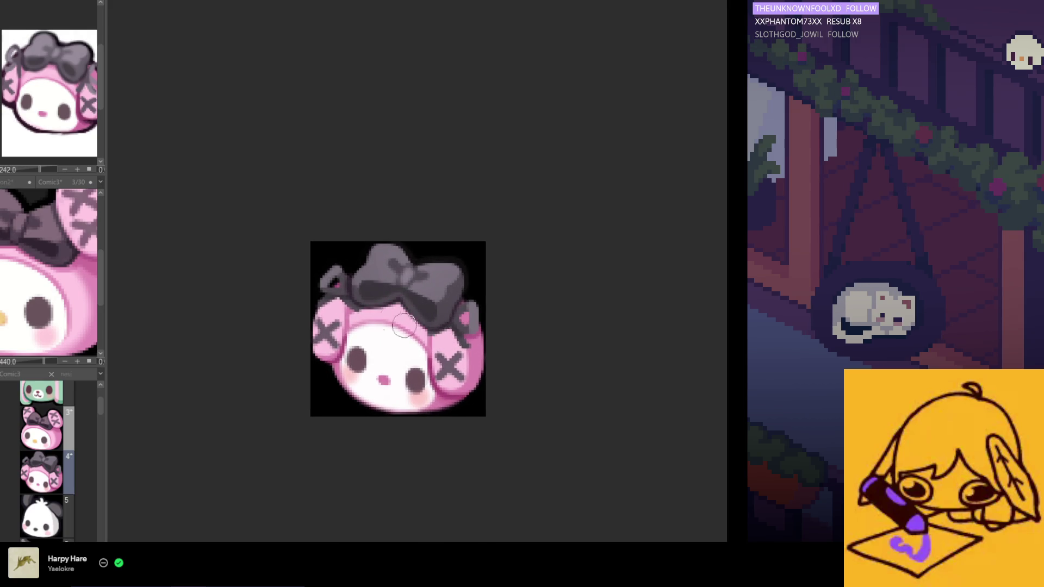
{"action": "scroll", "coordinate": [391, 306], "scroll_direction": "up", "scroll_amount": 1}
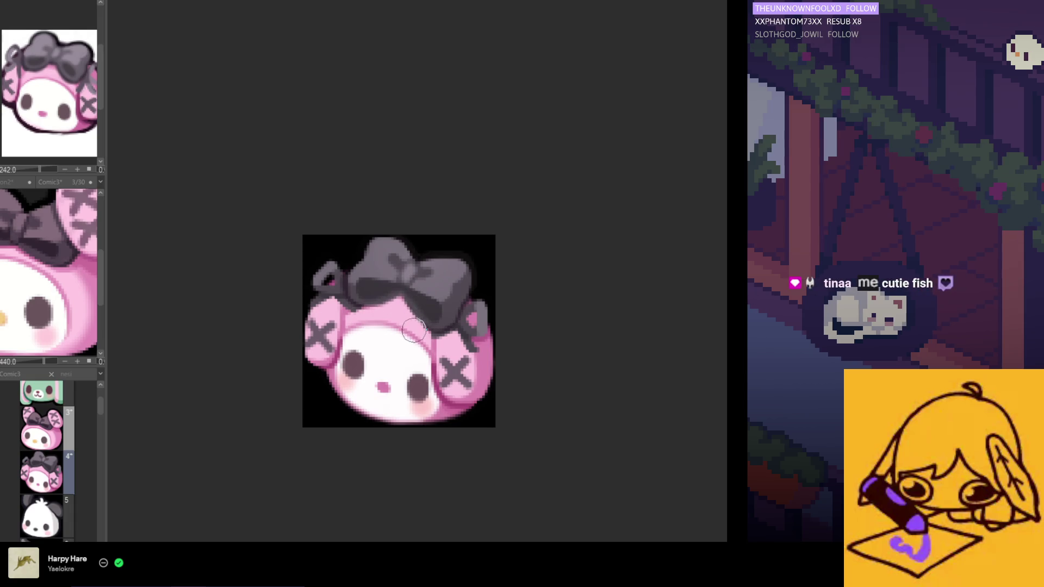
{"action": "scroll", "coordinate": [387, 351], "scroll_direction": "down", "scroll_amount": 2}
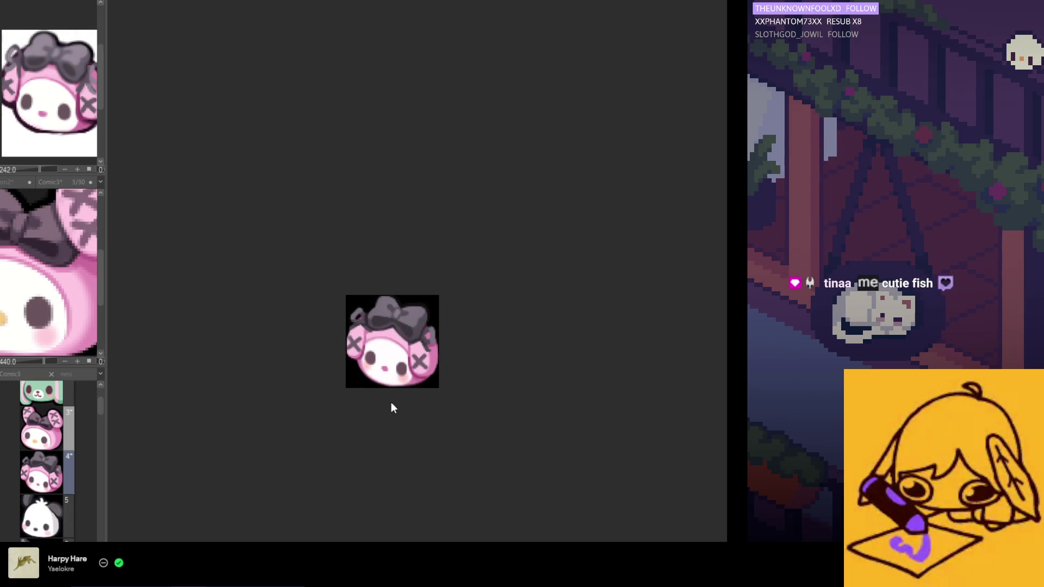
{"action": "scroll", "coordinate": [390, 391], "scroll_direction": "up", "scroll_amount": 1}
{"action": "scroll", "coordinate": [389, 391], "scroll_direction": "up", "scroll_amount": 2}
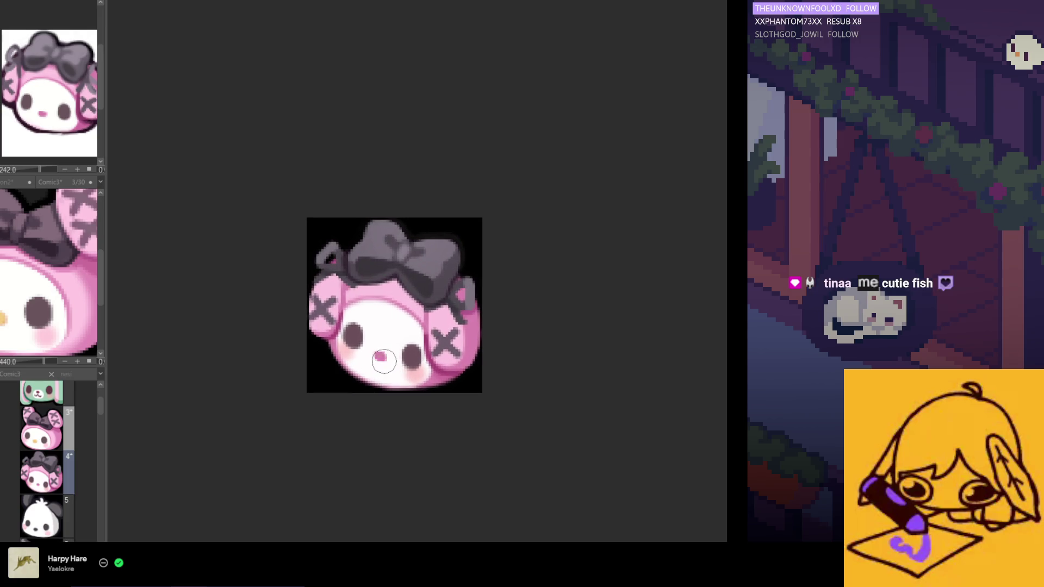
{"action": "scroll", "coordinate": [50, 56], "scroll_direction": "up", "scroll_amount": 4}
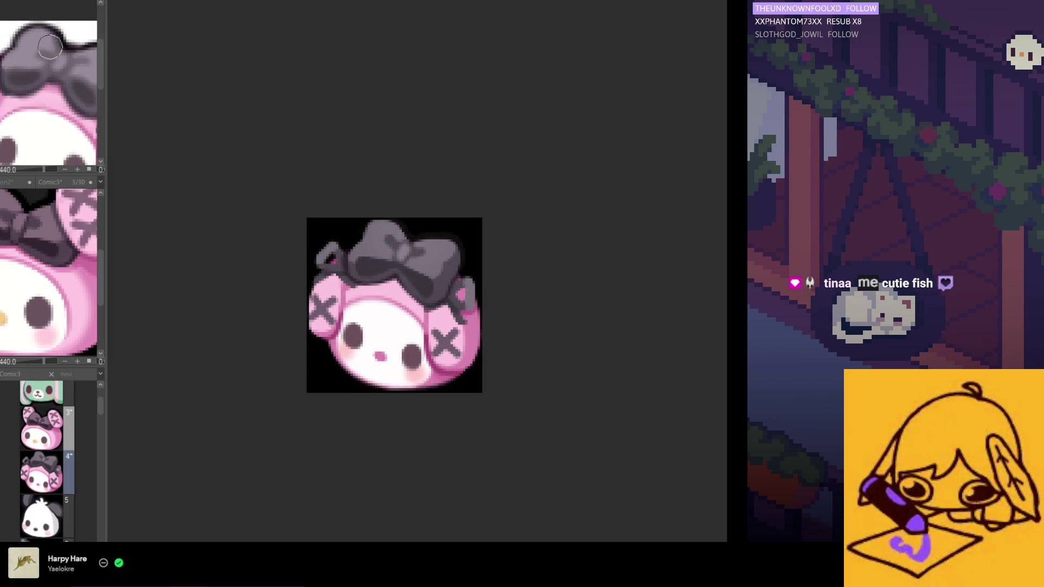
{"action": "scroll", "coordinate": [397, 277], "scroll_direction": "up", "scroll_amount": 5}
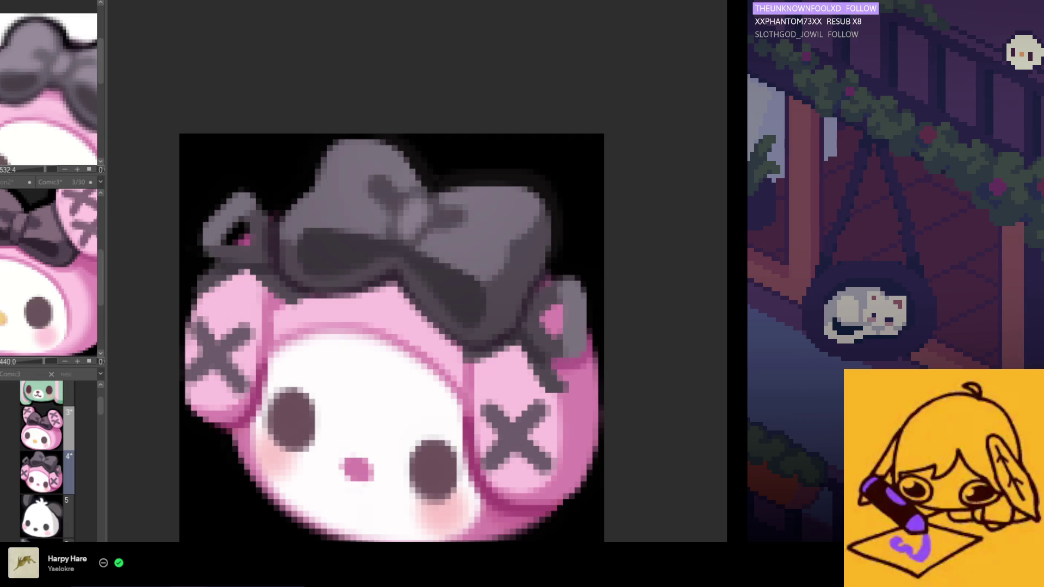
{"action": "scroll", "coordinate": [402, 267], "scroll_direction": "up", "scroll_amount": 1}
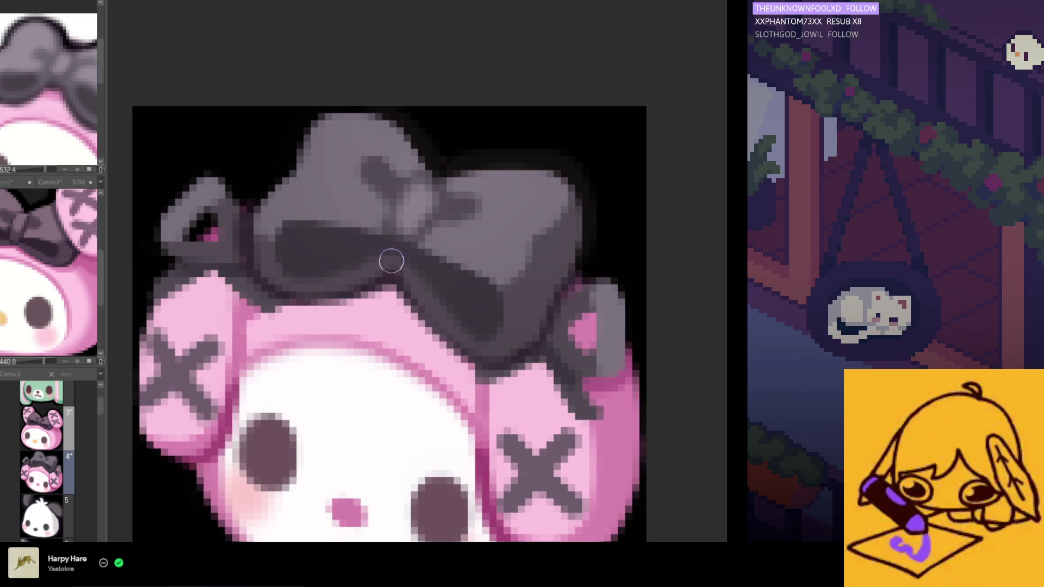
{"action": "scroll", "coordinate": [406, 236], "scroll_direction": "down", "scroll_amount": 2}
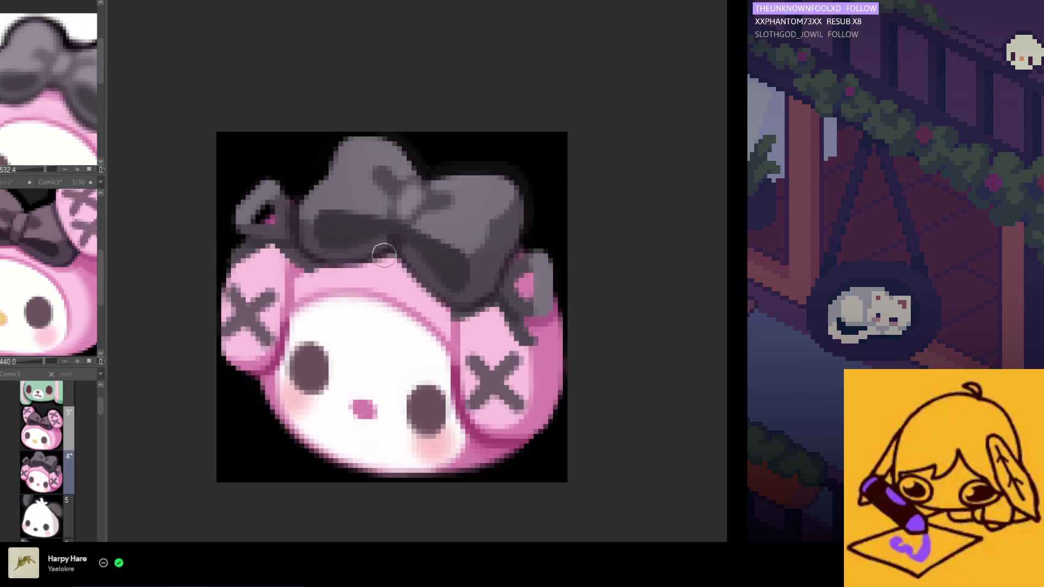
{"action": "scroll", "coordinate": [387, 246], "scroll_direction": "up", "scroll_amount": 2}
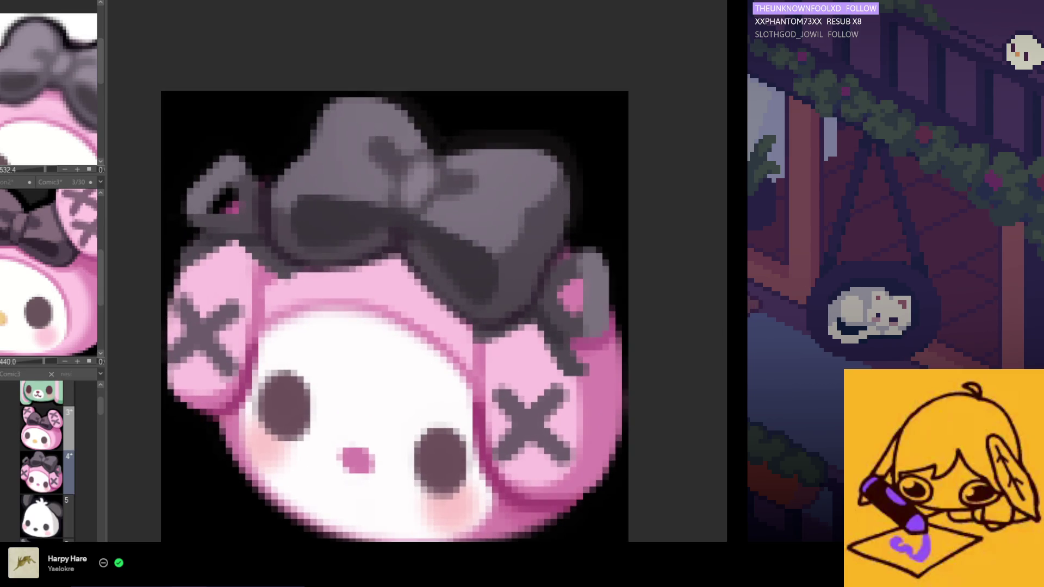
{"action": "scroll", "coordinate": [350, 206], "scroll_direction": "up", "scroll_amount": 1}
{"action": "scroll", "coordinate": [397, 204], "scroll_direction": "down", "scroll_amount": 2}
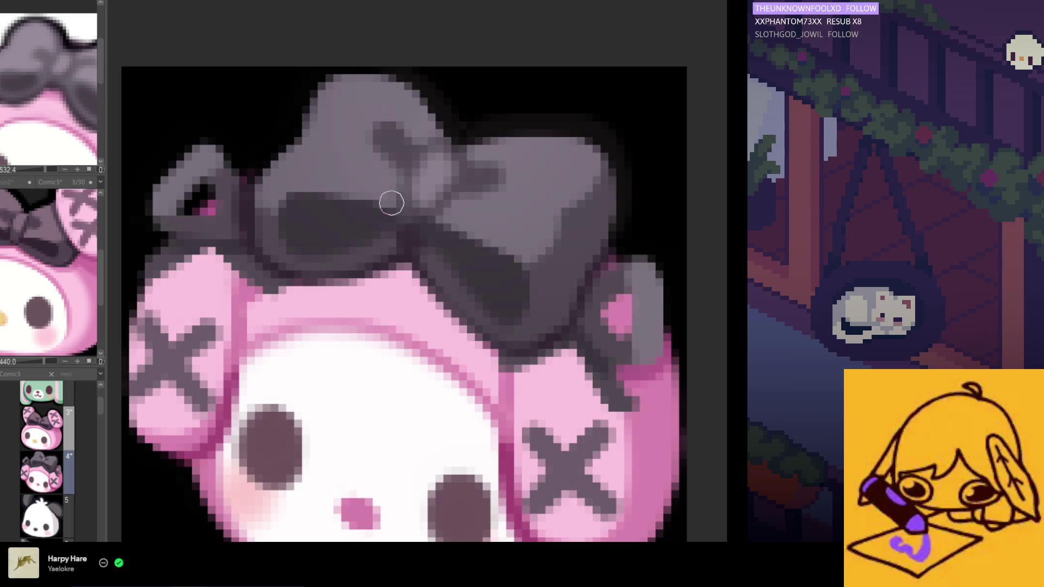
{"action": "scroll", "coordinate": [386, 197], "scroll_direction": "up", "scroll_amount": 2}
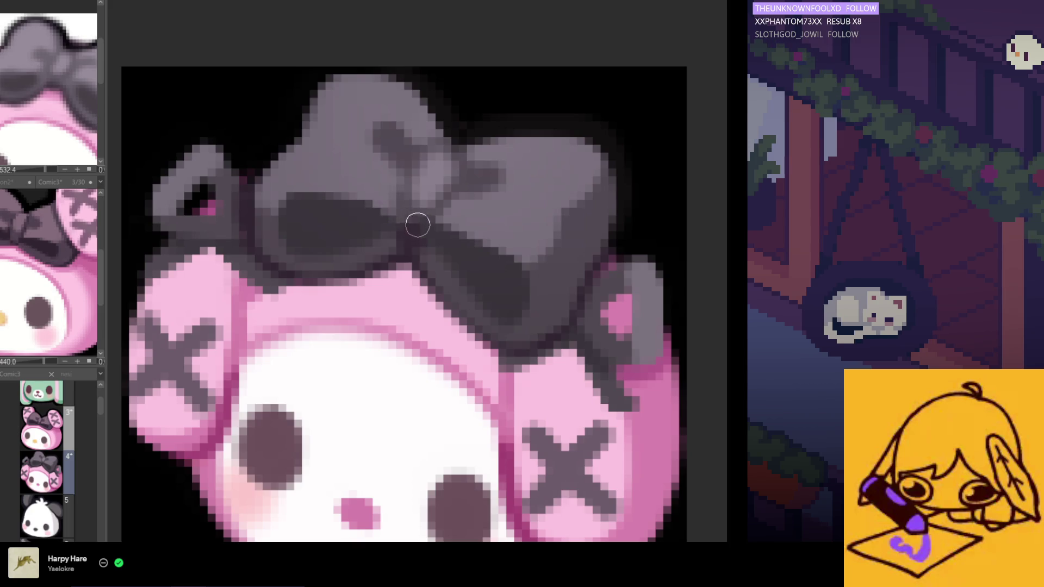
{"action": "scroll", "coordinate": [417, 224], "scroll_direction": "down", "scroll_amount": 2}
{"action": "scroll", "coordinate": [444, 214], "scroll_direction": "up", "scroll_amount": 2}
{"action": "scroll", "coordinate": [415, 249], "scroll_direction": "down", "scroll_amount": 2}
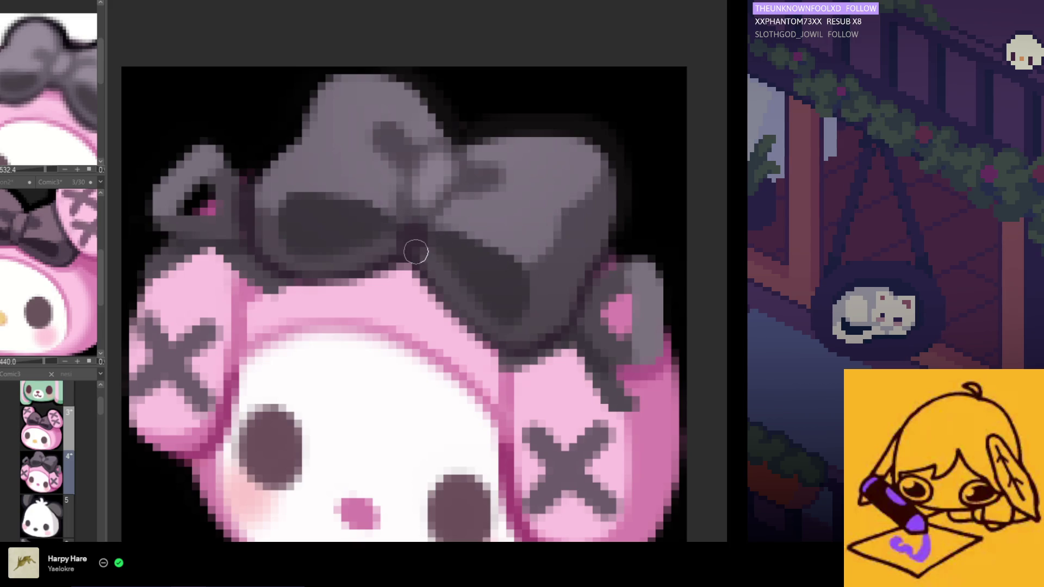
{"action": "scroll", "coordinate": [450, 260], "scroll_direction": "up", "scroll_amount": 1}
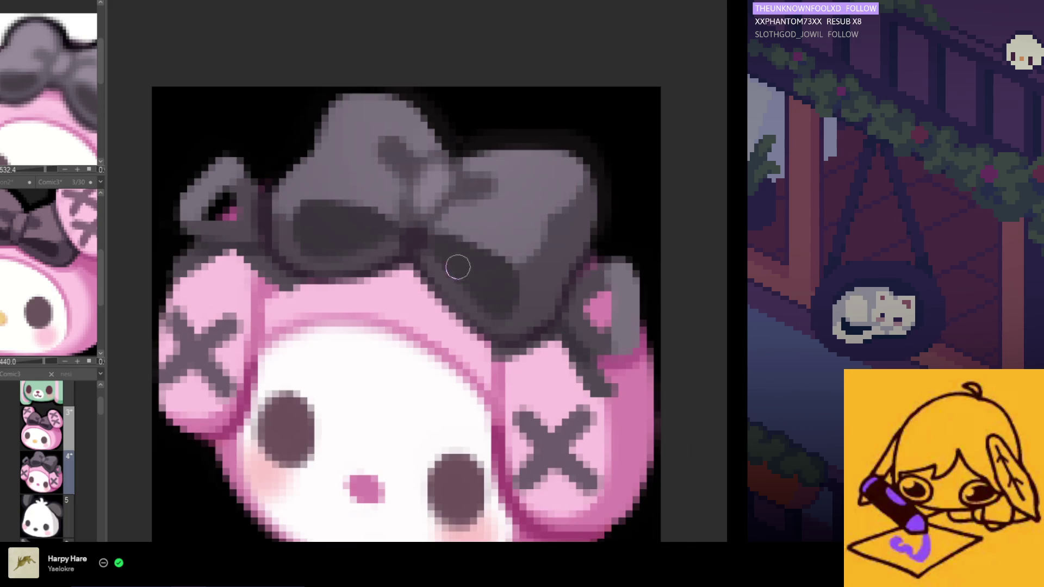
{"action": "scroll", "coordinate": [458, 267], "scroll_direction": "down", "scroll_amount": 2}
{"action": "scroll", "coordinate": [457, 267], "scroll_direction": "up", "scroll_amount": 2}
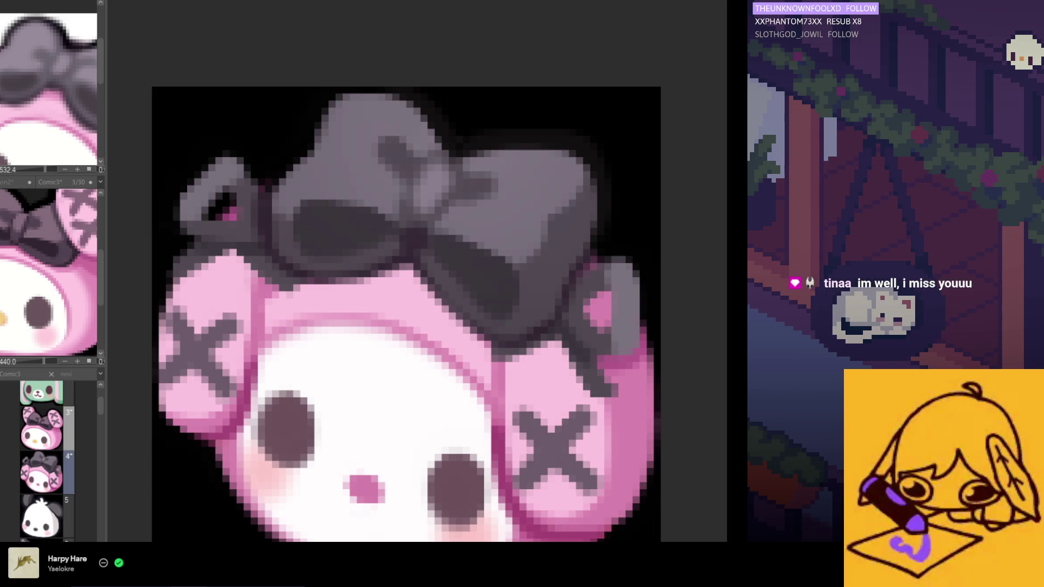
{"action": "scroll", "coordinate": [466, 256], "scroll_direction": "down", "scroll_amount": 2}
{"action": "scroll", "coordinate": [445, 255], "scroll_direction": "up", "scroll_amount": 2}
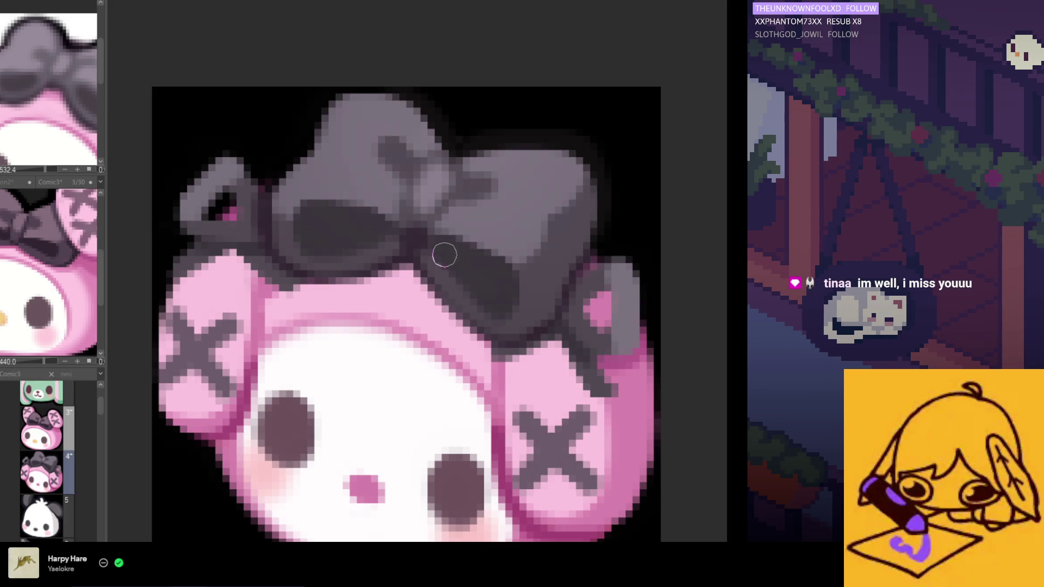
{"action": "scroll", "coordinate": [449, 261], "scroll_direction": "down", "scroll_amount": 2}
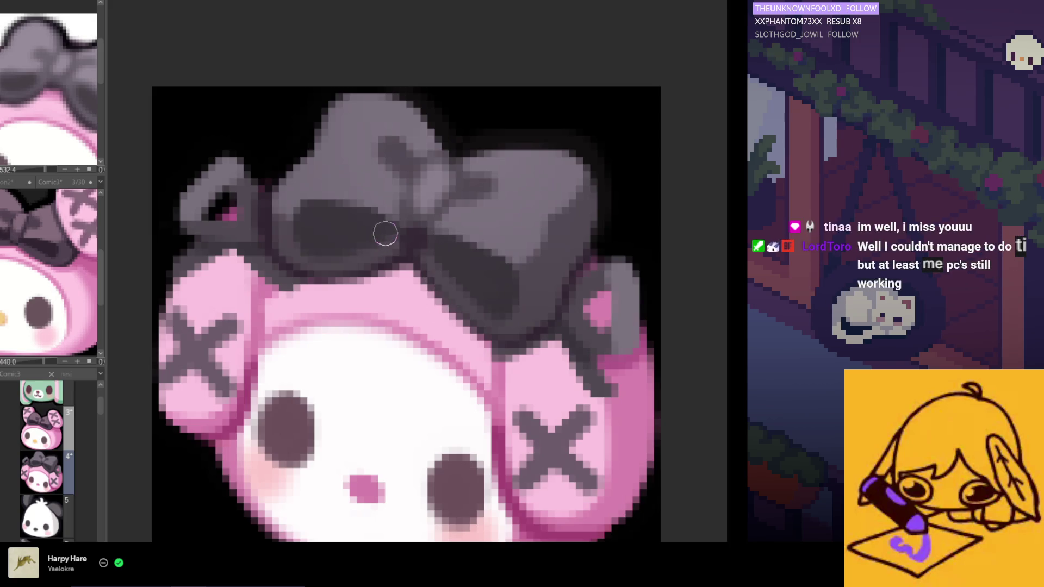
{"action": "scroll", "coordinate": [388, 238], "scroll_direction": "up", "scroll_amount": 2}
{"action": "scroll", "coordinate": [387, 238], "scroll_direction": "down", "scroll_amount": 2}
{"action": "scroll", "coordinate": [360, 238], "scroll_direction": "up", "scroll_amount": 2}
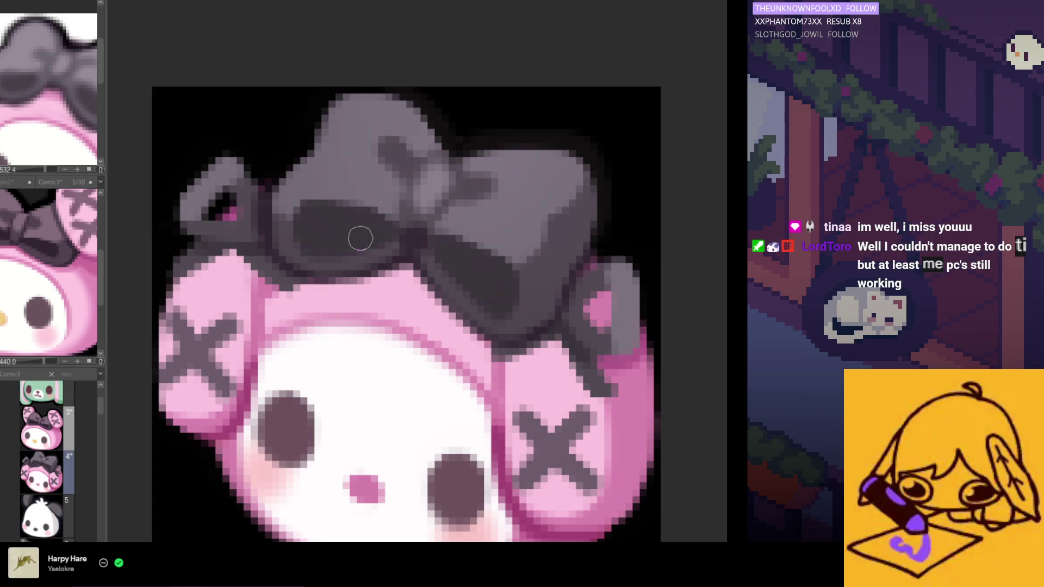
{"action": "scroll", "coordinate": [360, 238], "scroll_direction": "down", "scroll_amount": 2}
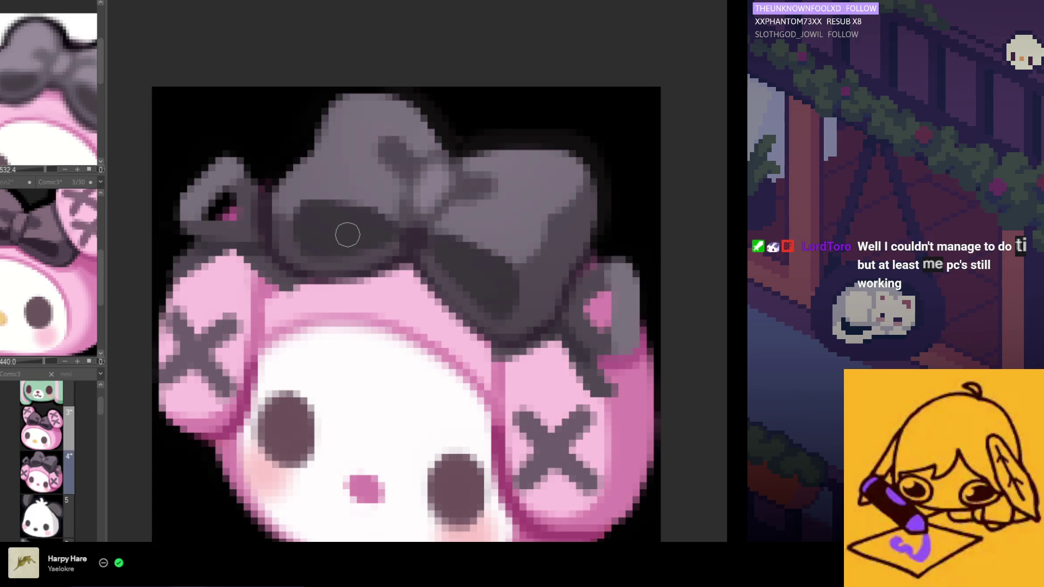
{"action": "scroll", "coordinate": [346, 247], "scroll_direction": "up", "scroll_amount": 2}
{"action": "scroll", "coordinate": [346, 246], "scroll_direction": "down", "scroll_amount": 2}
{"action": "scroll", "coordinate": [326, 177], "scroll_direction": "up", "scroll_amount": 2}
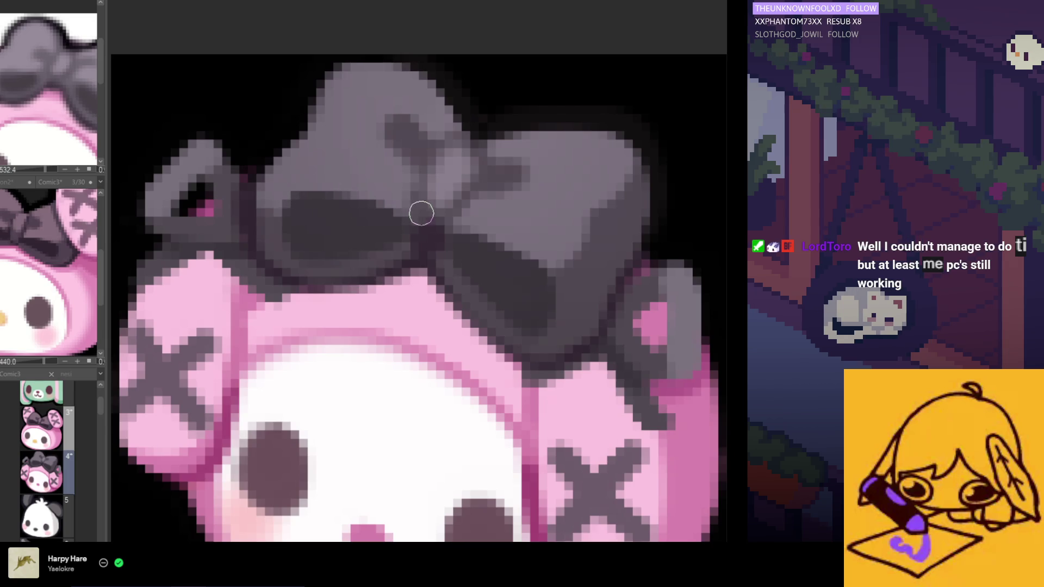
{"action": "scroll", "coordinate": [398, 206], "scroll_direction": "down", "scroll_amount": 2}
{"action": "scroll", "coordinate": [486, 226], "scroll_direction": "up", "scroll_amount": 2}
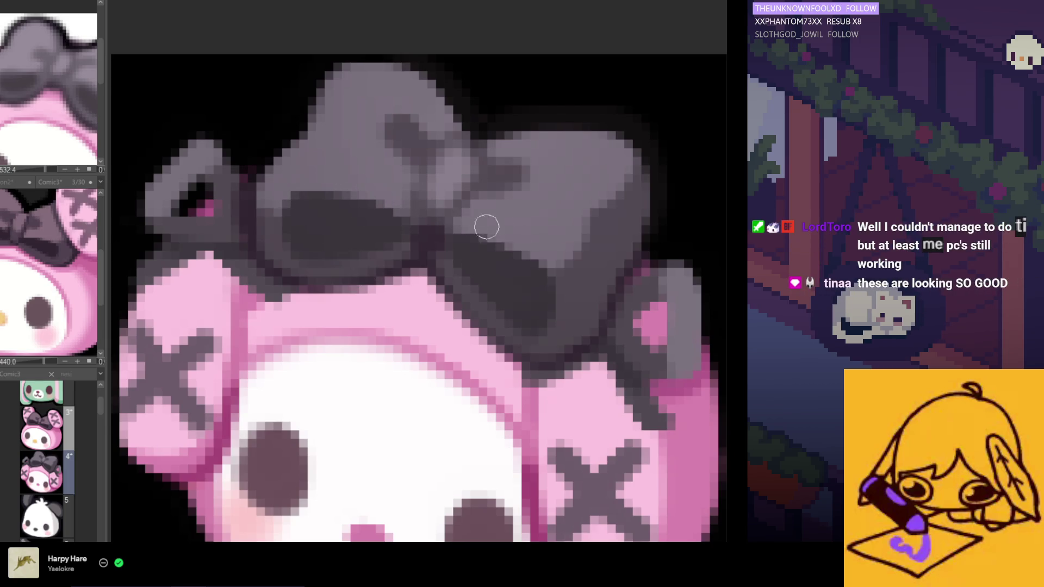
{"action": "scroll", "coordinate": [471, 228], "scroll_direction": "down", "scroll_amount": 3}
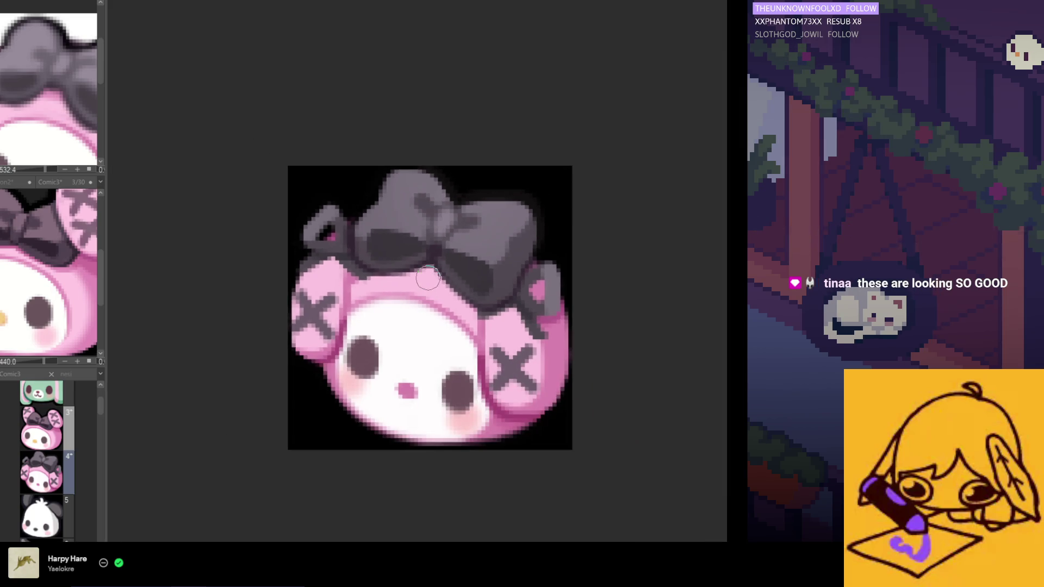
{"action": "scroll", "coordinate": [449, 233], "scroll_direction": "up", "scroll_amount": 1}
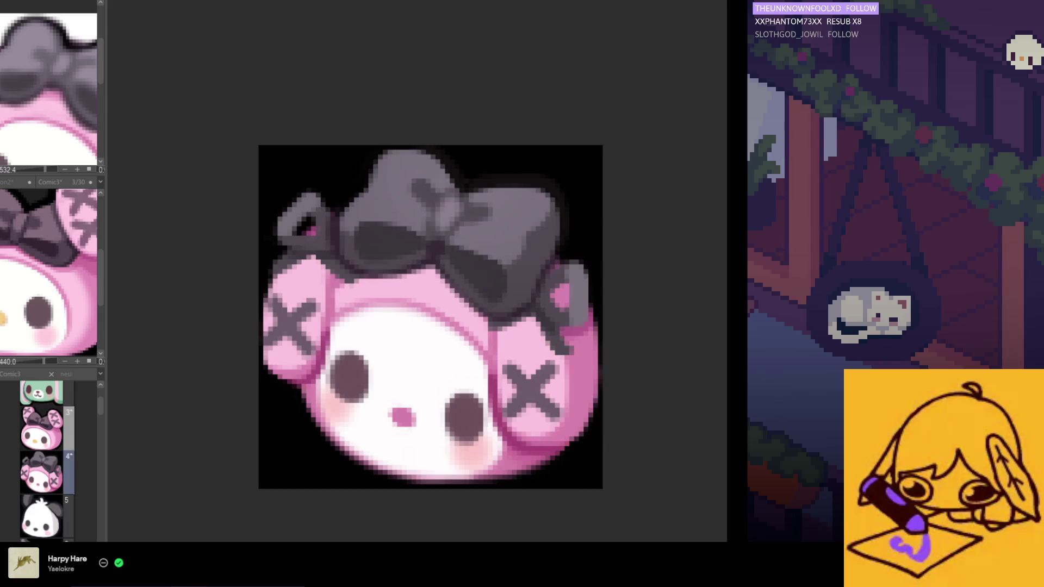
{"action": "scroll", "coordinate": [413, 245], "scroll_direction": "up", "scroll_amount": 2}
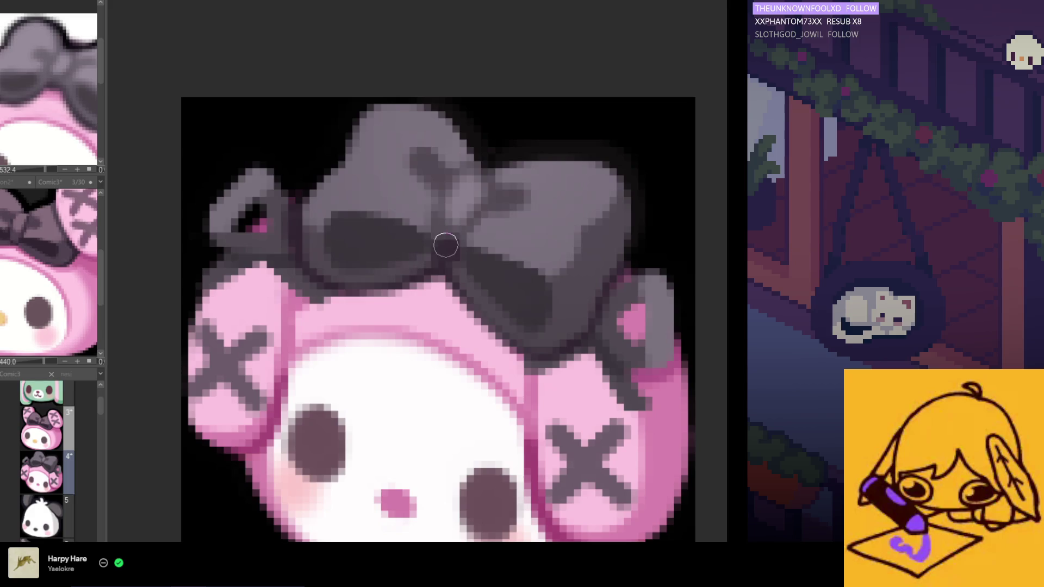
{"action": "left_click", "coordinate": [418, 266], "text": "alt"}
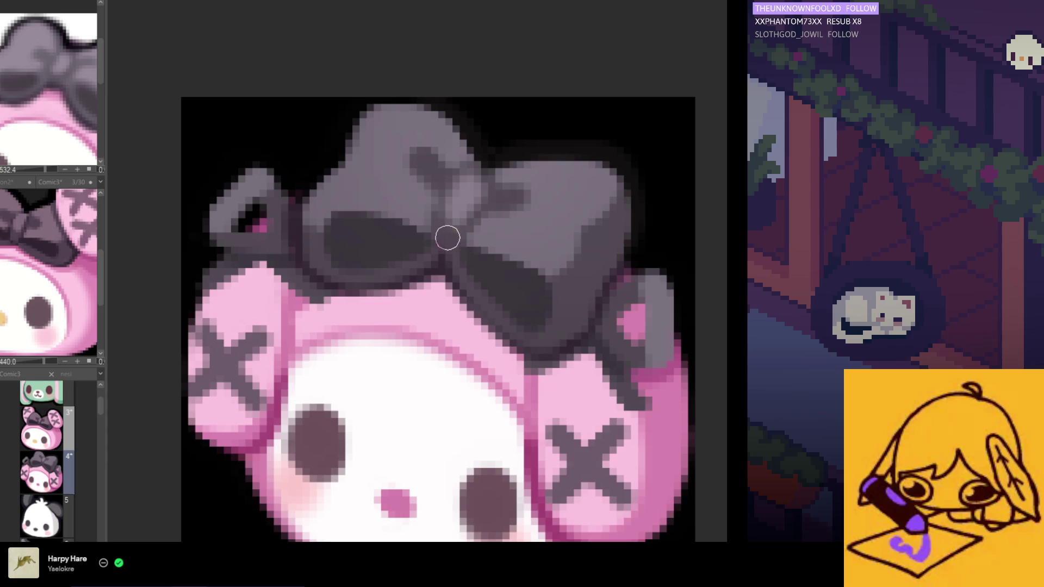
{"action": "scroll", "coordinate": [445, 292], "scroll_direction": "down", "scroll_amount": 2}
{"action": "scroll", "coordinate": [464, 286], "scroll_direction": "up", "scroll_amount": 2}
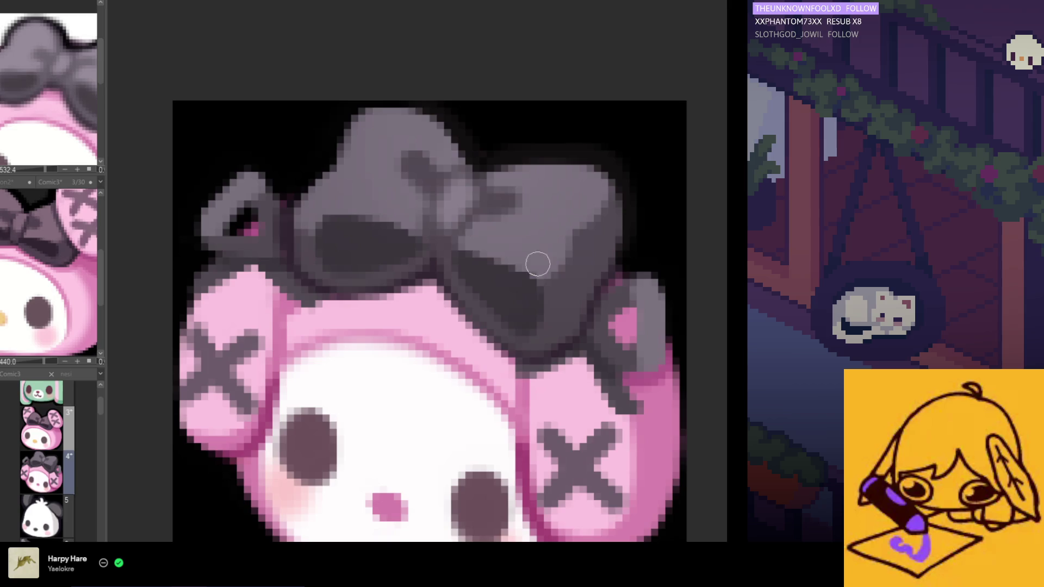
{"action": "scroll", "coordinate": [478, 274], "scroll_direction": "up", "scroll_amount": 2}
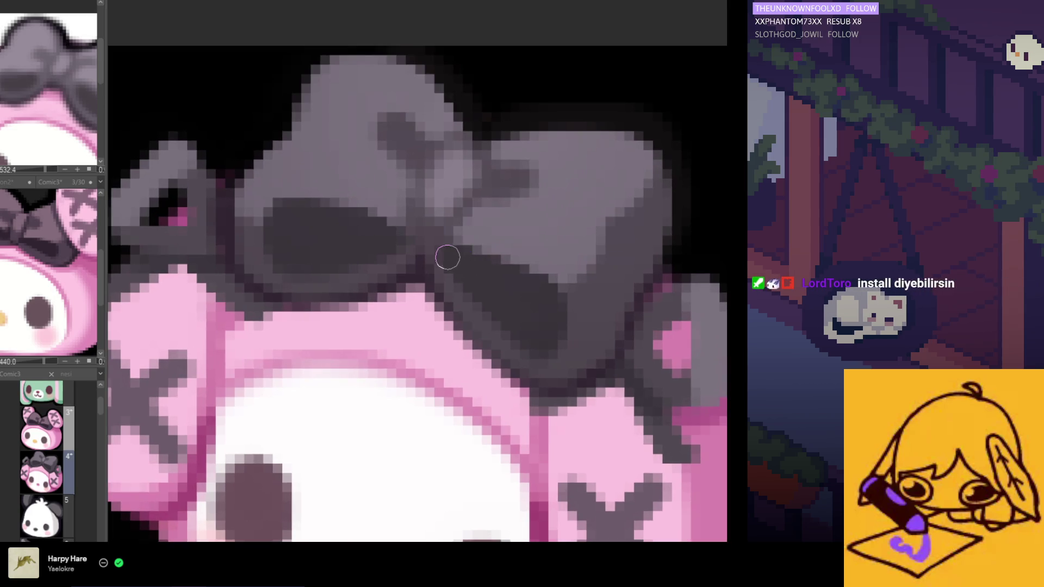
{"action": "scroll", "coordinate": [446, 257], "scroll_direction": "down", "scroll_amount": 1}
{"action": "scroll", "coordinate": [454, 252], "scroll_direction": "up", "scroll_amount": 1}
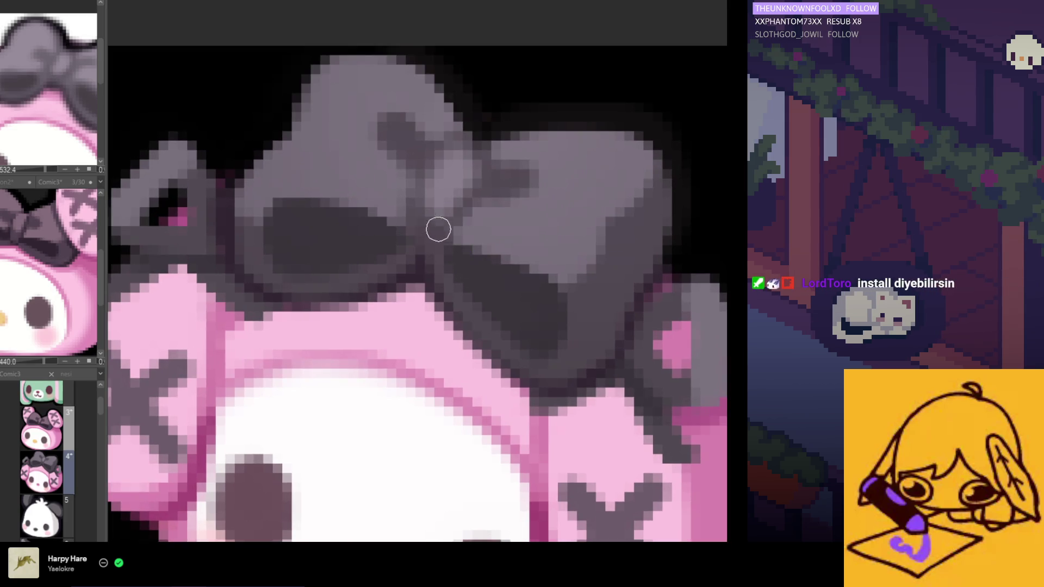
{"action": "scroll", "coordinate": [437, 220], "scroll_direction": "down", "scroll_amount": 1}
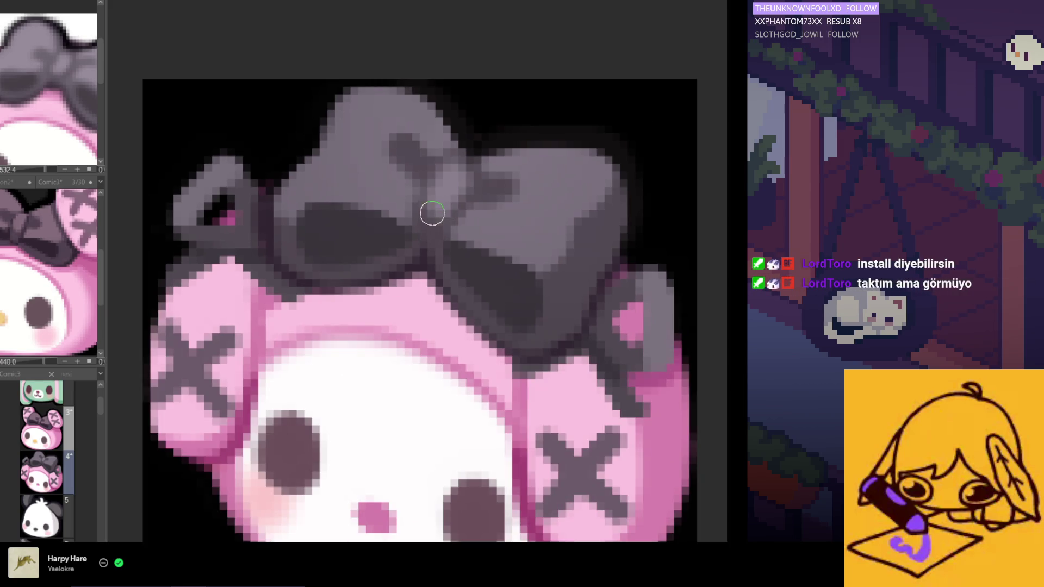
{"action": "scroll", "coordinate": [451, 217], "scroll_direction": "down", "scroll_amount": 1}
{"action": "scroll", "coordinate": [451, 218], "scroll_direction": "up", "scroll_amount": 1}
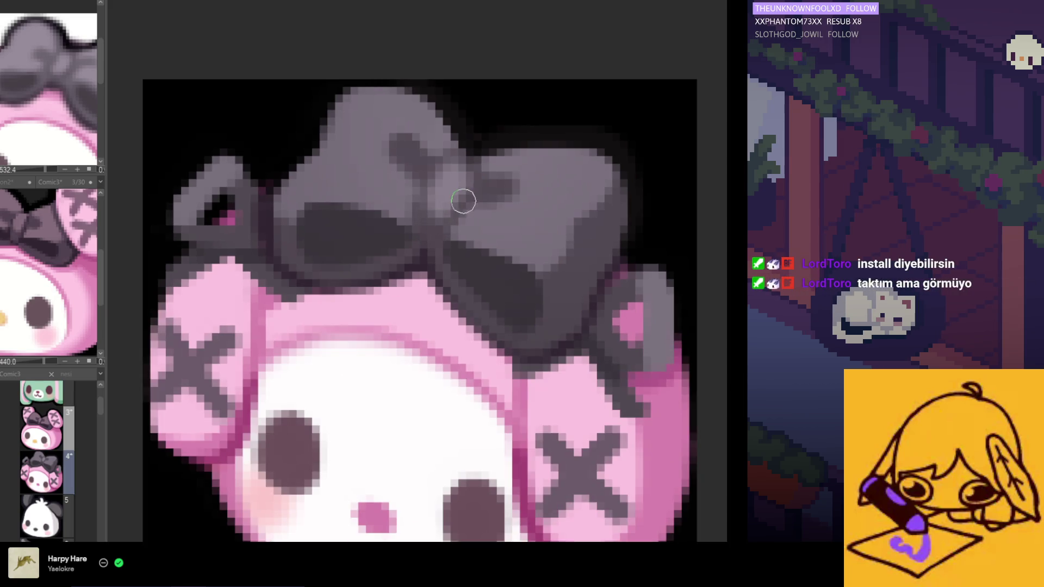
{"action": "scroll", "coordinate": [463, 201], "scroll_direction": "down", "scroll_amount": 1}
{"action": "scroll", "coordinate": [432, 176], "scroll_direction": "up", "scroll_amount": 1}
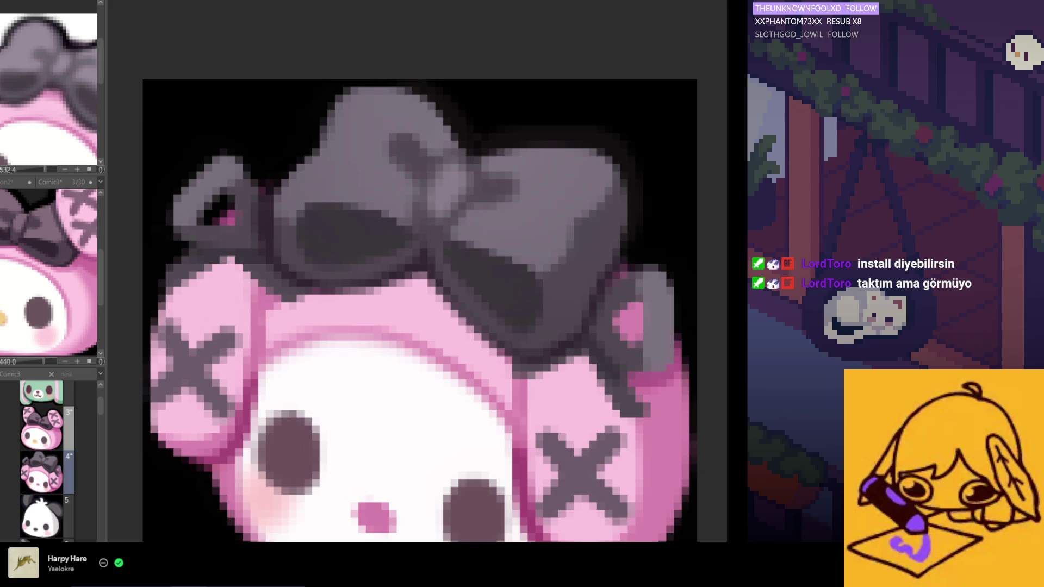
{"action": "scroll", "coordinate": [514, 235], "scroll_direction": "down", "scroll_amount": 1}
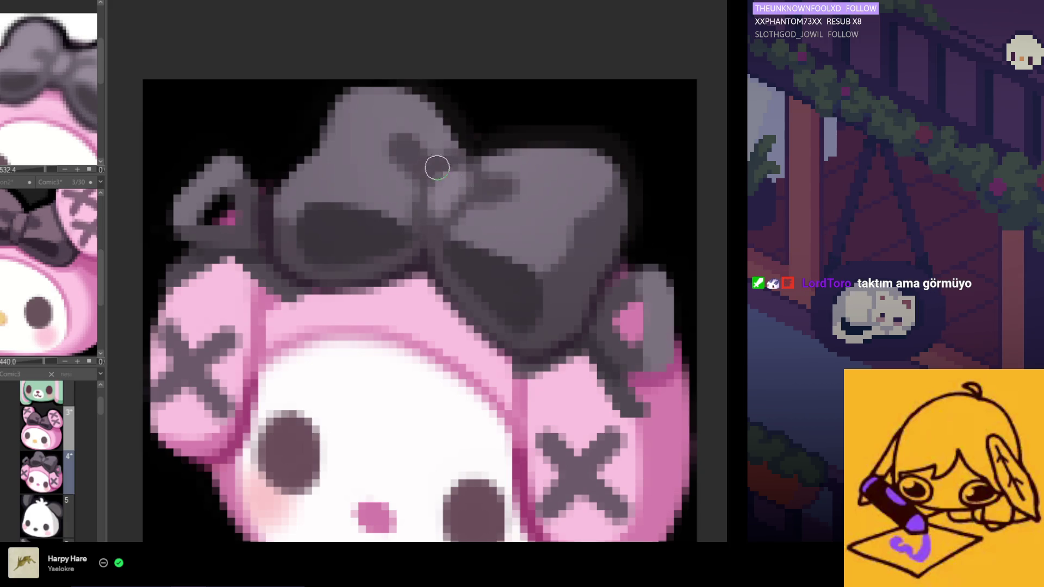
{"action": "scroll", "coordinate": [468, 182], "scroll_direction": "up", "scroll_amount": 1}
{"action": "scroll", "coordinate": [479, 186], "scroll_direction": "down", "scroll_amount": 1}
{"action": "scroll", "coordinate": [452, 188], "scroll_direction": "up", "scroll_amount": 1}
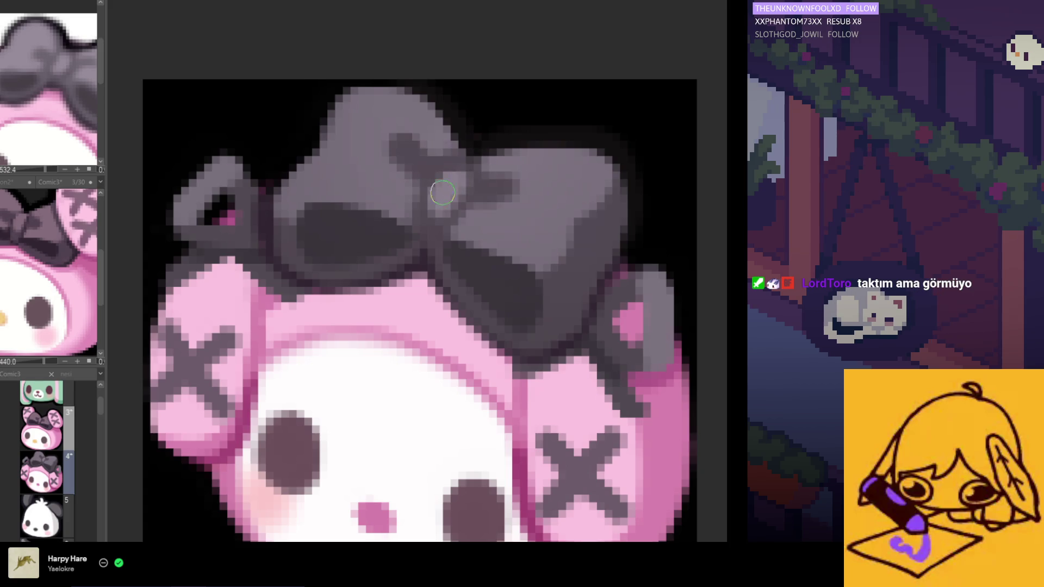
{"action": "scroll", "coordinate": [452, 198], "scroll_direction": "down", "scroll_amount": 3}
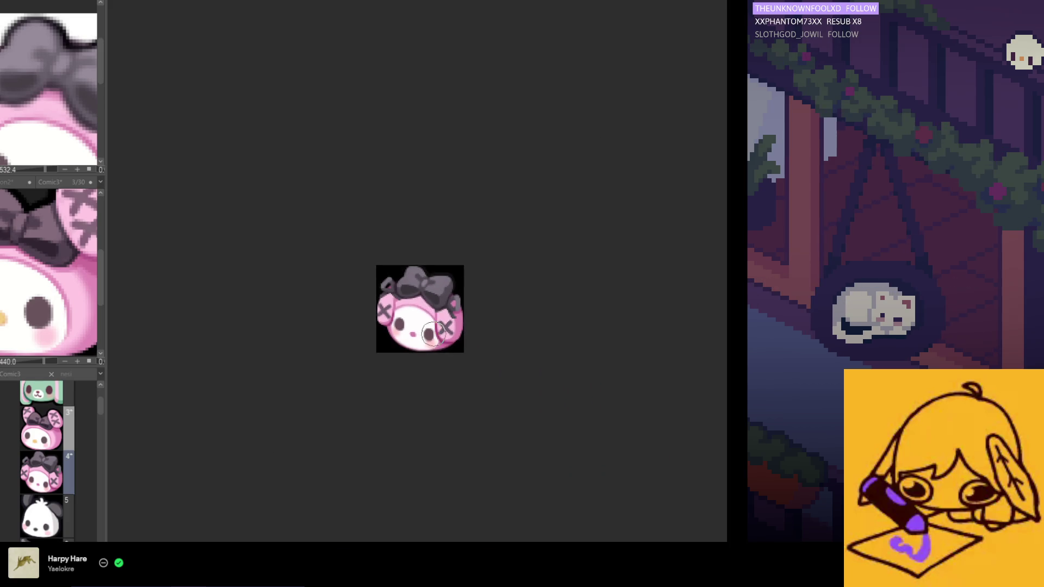
{"action": "scroll", "coordinate": [432, 311], "scroll_direction": "up", "scroll_amount": 1}
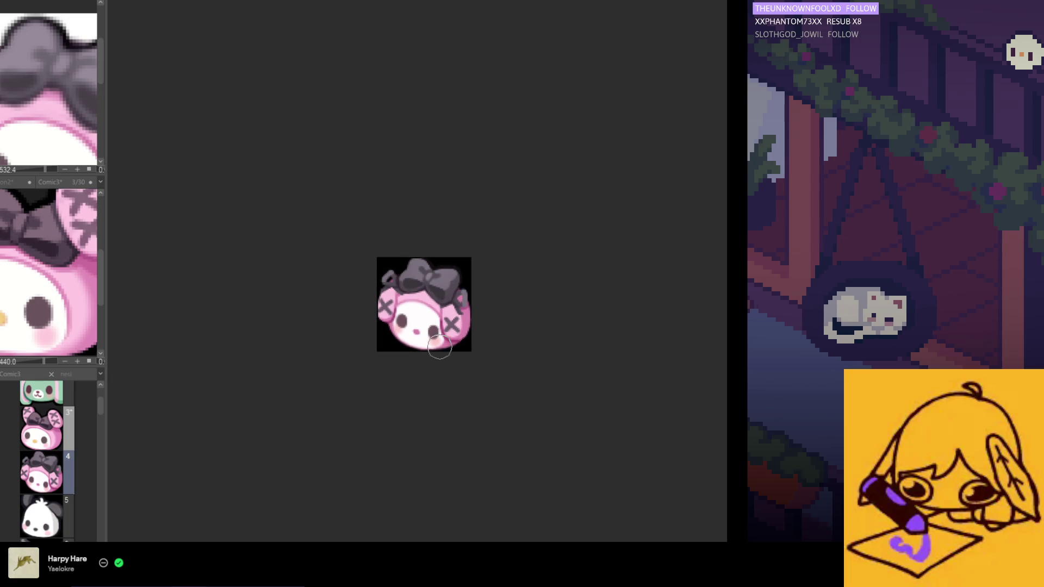
{"action": "scroll", "coordinate": [426, 297], "scroll_direction": "up", "scroll_amount": 3}
{"action": "scroll", "coordinate": [425, 297], "scroll_direction": "up", "scroll_amount": 2}
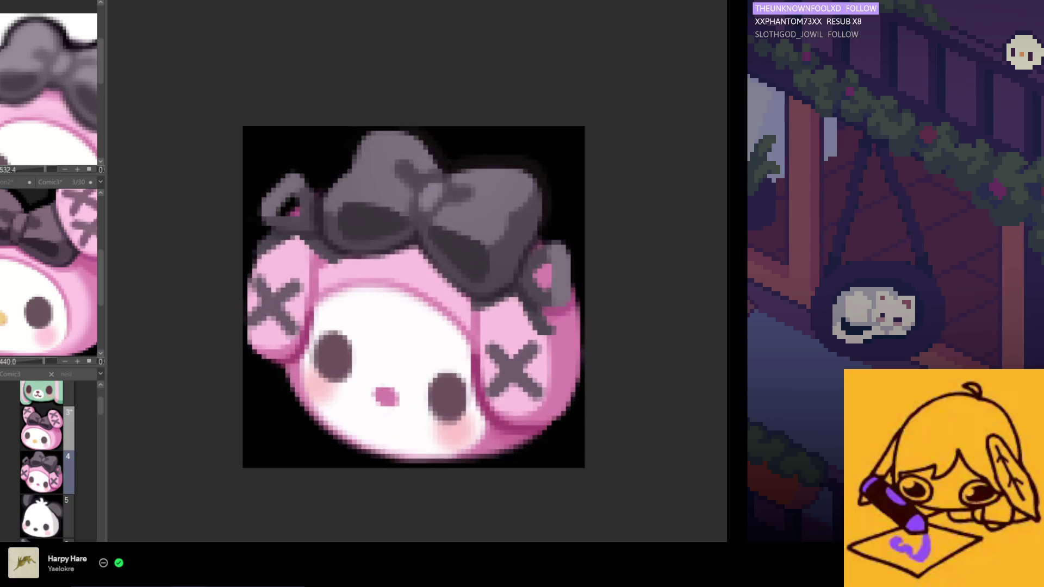
{"action": "scroll", "coordinate": [433, 239], "scroll_direction": "up", "scroll_amount": 2}
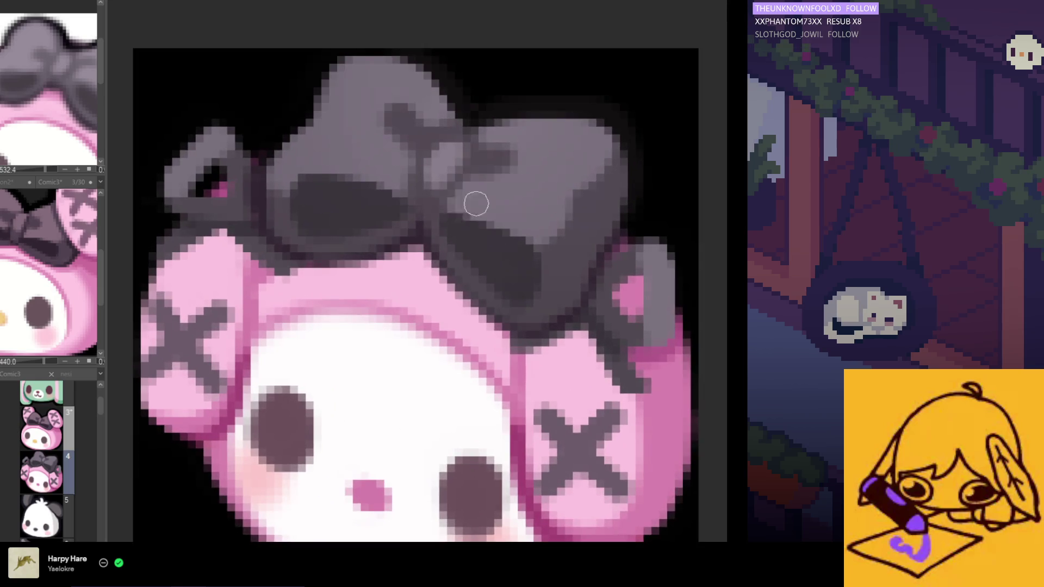
{"action": "scroll", "coordinate": [424, 223], "scroll_direction": "up", "scroll_amount": 1}
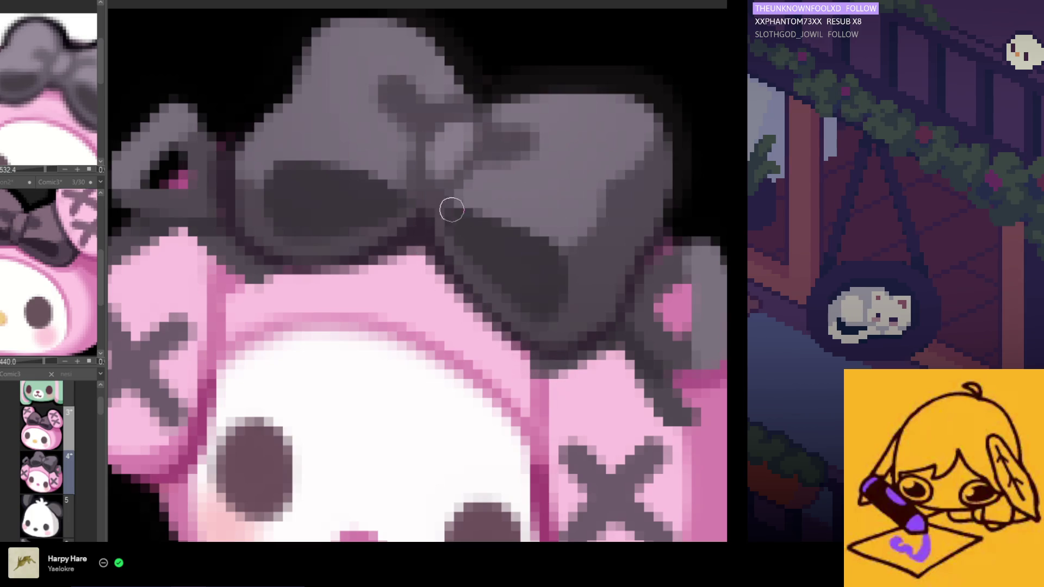
{"action": "scroll", "coordinate": [398, 215], "scroll_direction": "down", "scroll_amount": 6}
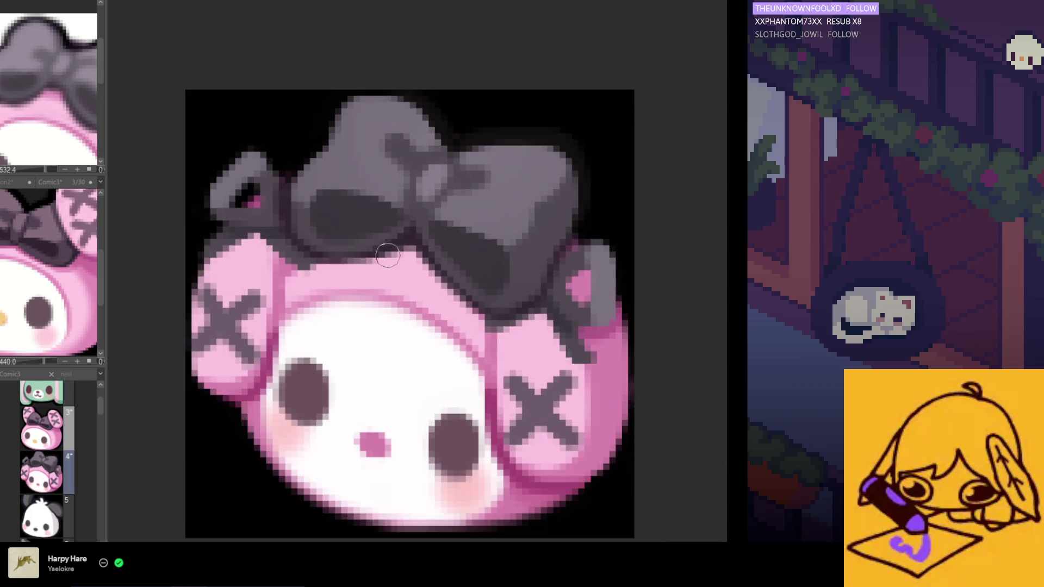
{"action": "scroll", "coordinate": [392, 275], "scroll_direction": "up", "scroll_amount": 3}
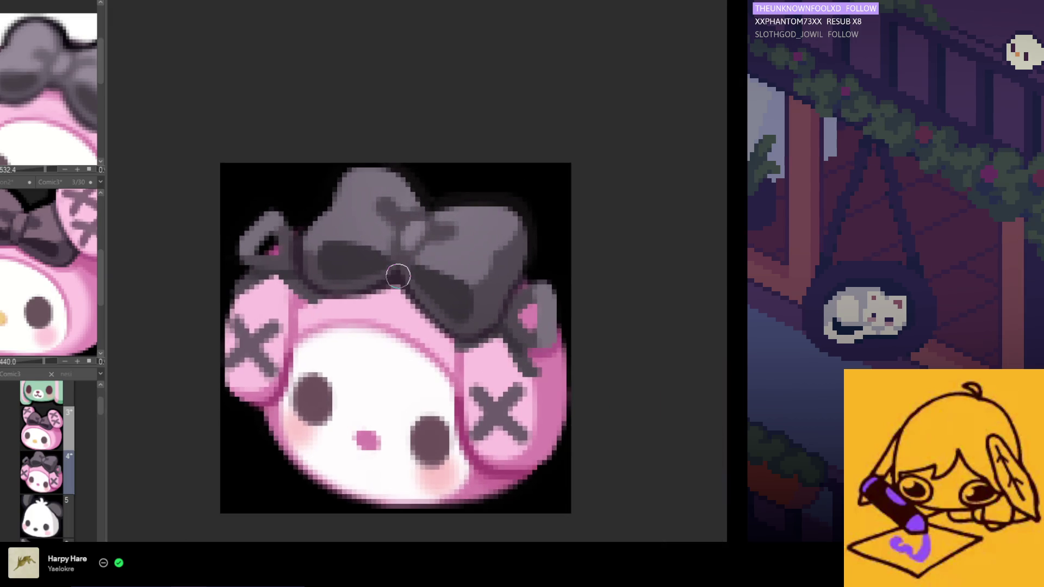
{"action": "scroll", "coordinate": [393, 275], "scroll_direction": "up", "scroll_amount": 1}
{"action": "scroll", "coordinate": [392, 275], "scroll_direction": "up", "scroll_amount": 1}
{"action": "scroll", "coordinate": [393, 275], "scroll_direction": "up", "scroll_amount": 1}
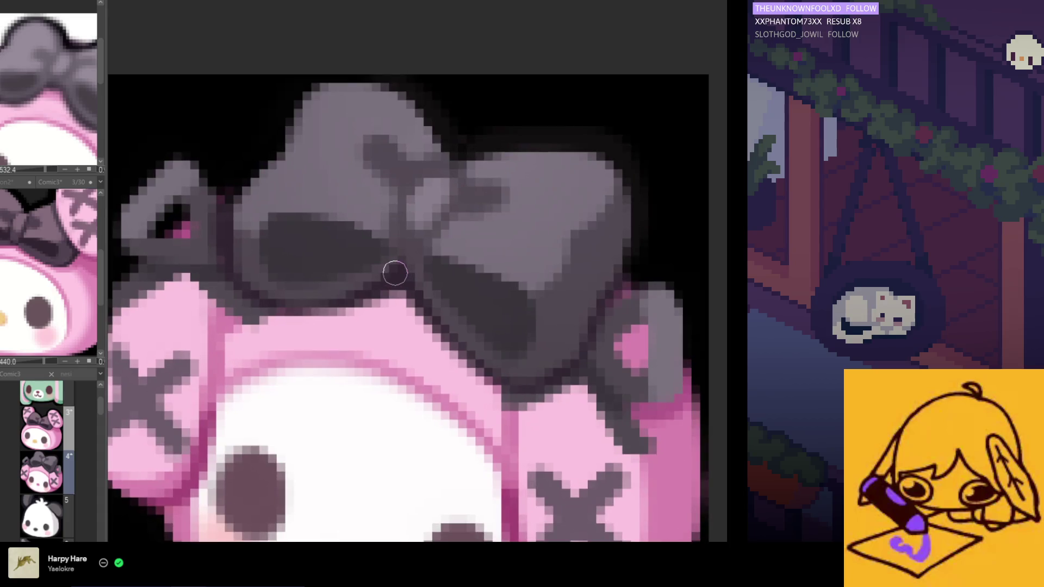
{"action": "scroll", "coordinate": [393, 275], "scroll_direction": "down", "scroll_amount": 2}
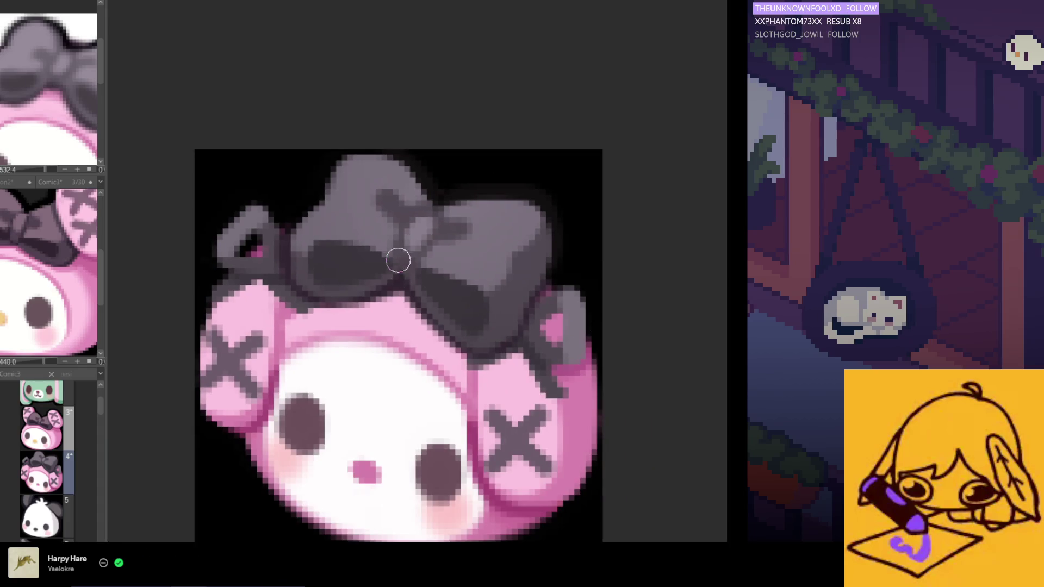
{"action": "scroll", "coordinate": [398, 260], "scroll_direction": "up", "scroll_amount": 2}
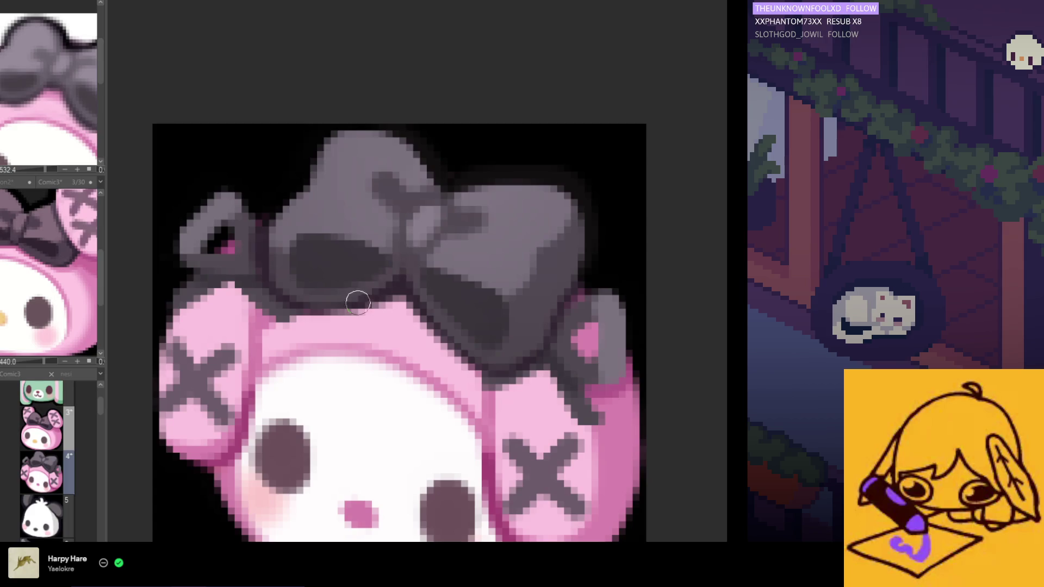
{"action": "scroll", "coordinate": [366, 284], "scroll_direction": "down", "scroll_amount": 2}
{"action": "scroll", "coordinate": [411, 276], "scroll_direction": "up", "scroll_amount": 2}
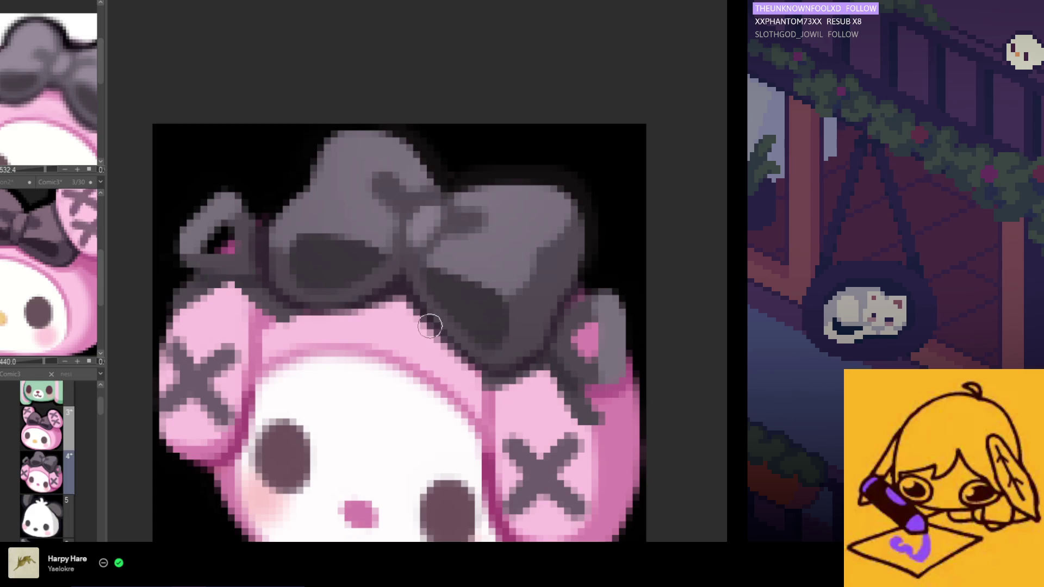
{"action": "scroll", "coordinate": [432, 325], "scroll_direction": "down", "scroll_amount": 2}
{"action": "scroll", "coordinate": [412, 261], "scroll_direction": "up", "scroll_amount": 2}
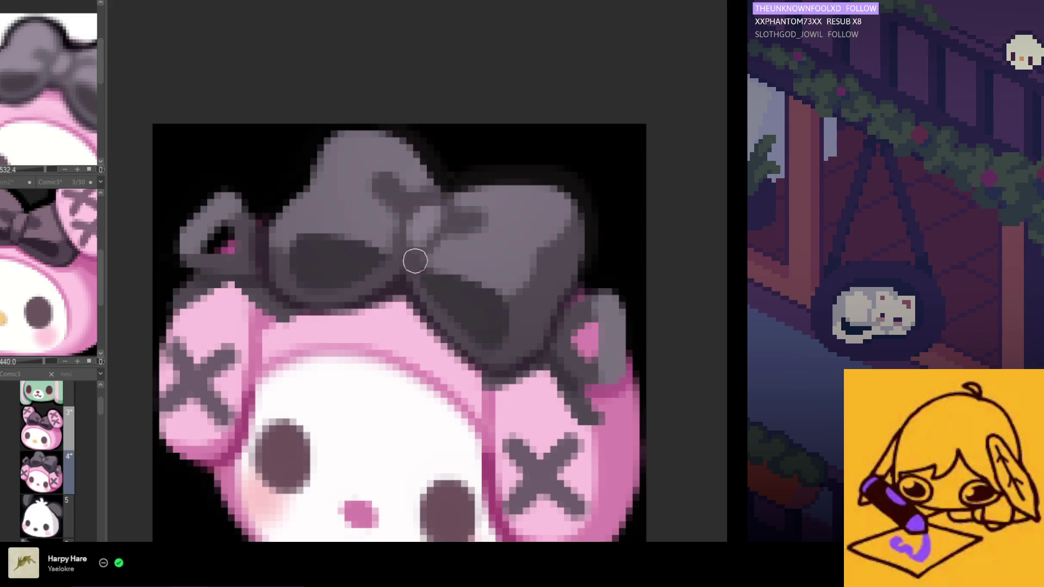
{"action": "scroll", "coordinate": [421, 272], "scroll_direction": "down", "scroll_amount": 2}
{"action": "scroll", "coordinate": [414, 288], "scroll_direction": "up", "scroll_amount": 2}
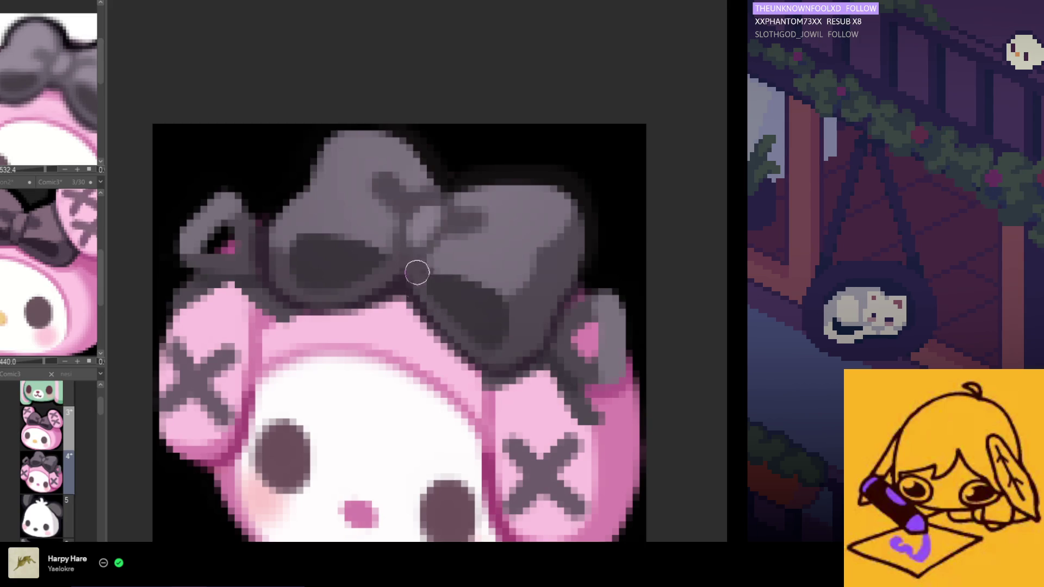
{"action": "scroll", "coordinate": [428, 314], "scroll_direction": "down", "scroll_amount": 4}
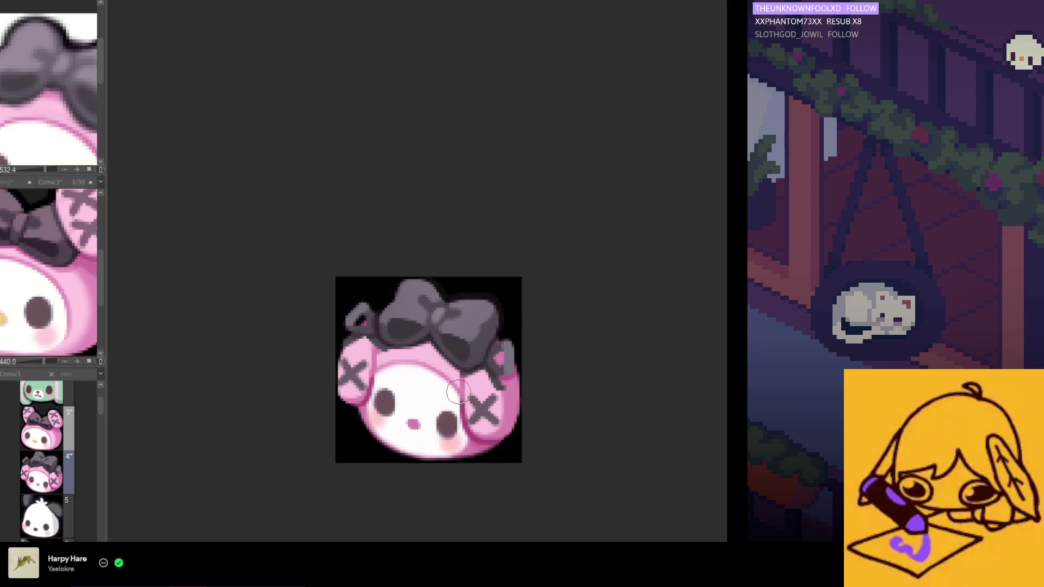
{"action": "scroll", "coordinate": [457, 381], "scroll_direction": "up", "scroll_amount": 2}
{"action": "scroll", "coordinate": [456, 335], "scroll_direction": "up", "scroll_amount": 1}
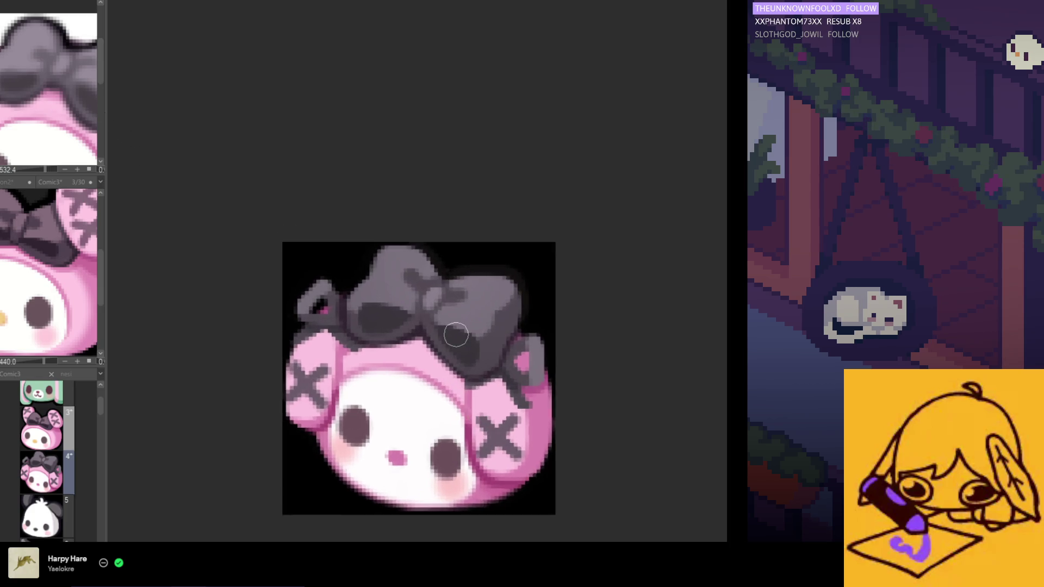
{"action": "scroll", "coordinate": [455, 334], "scroll_direction": "up", "scroll_amount": 2}
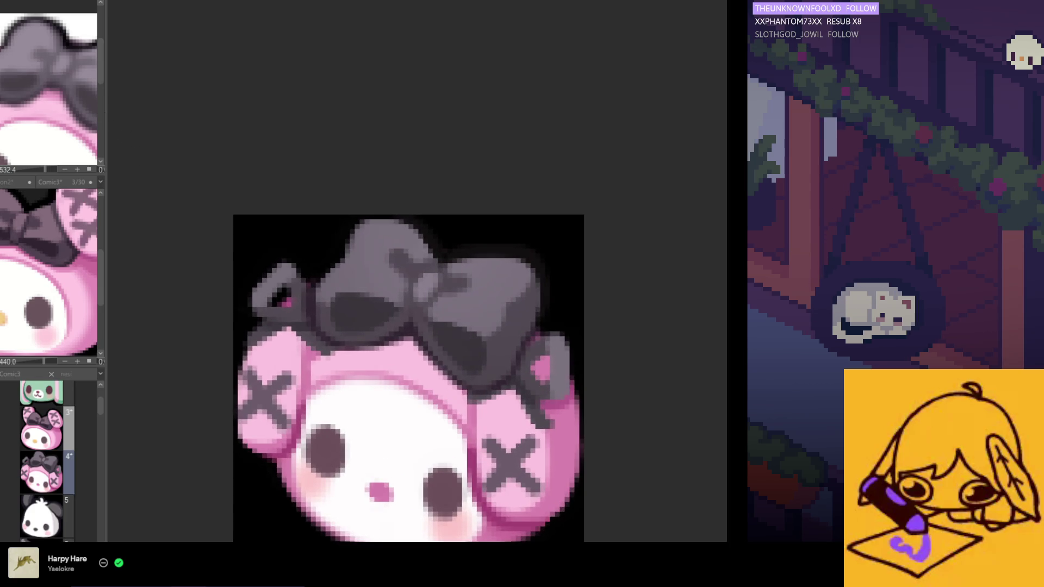
{"action": "scroll", "coordinate": [433, 338], "scroll_direction": "up", "scroll_amount": 1}
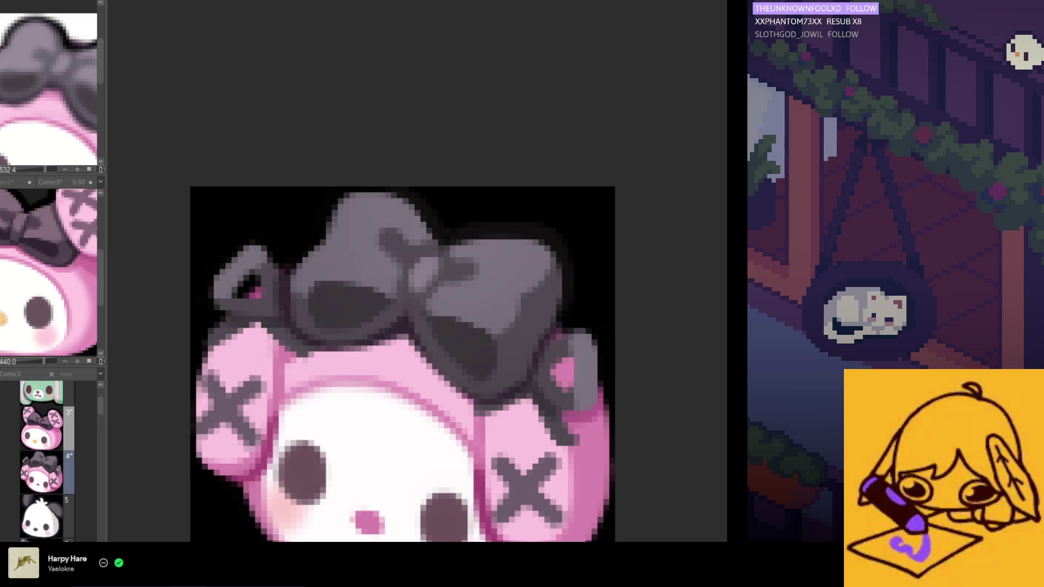
{"action": "scroll", "coordinate": [399, 321], "scroll_direction": "up", "scroll_amount": 1}
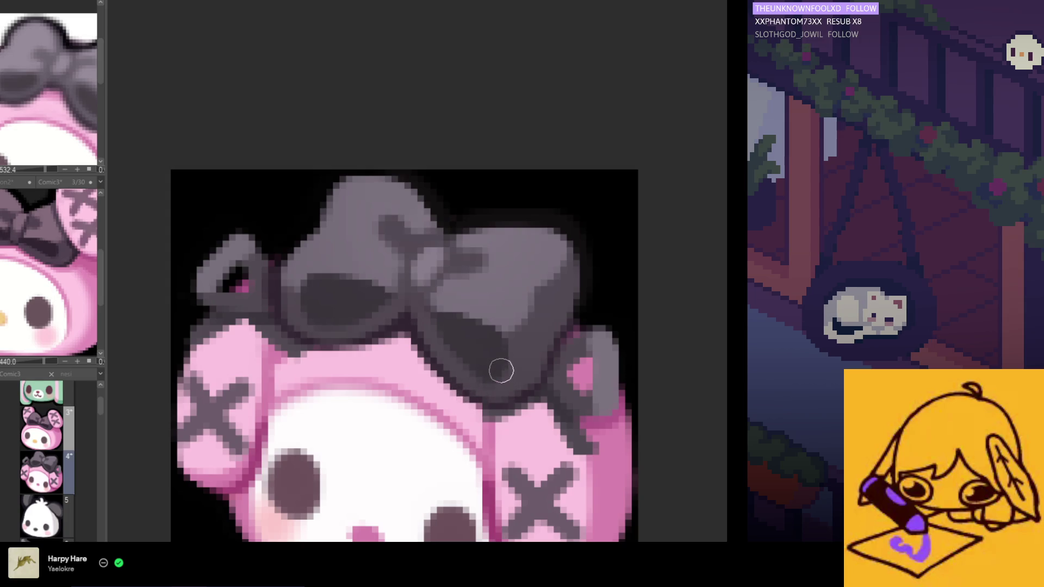
{"action": "scroll", "coordinate": [492, 389], "scroll_direction": "down", "scroll_amount": 4}
{"action": "scroll", "coordinate": [433, 358], "scroll_direction": "up", "scroll_amount": 3}
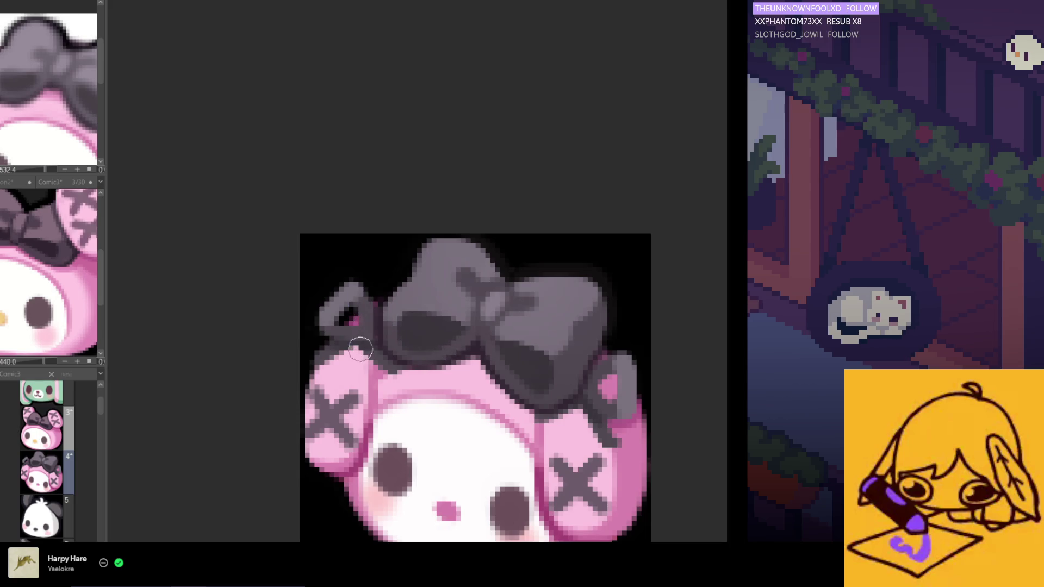
Step: Paint dark pixels along the join between the left ear and the grey bow
{"action": "left_click_drag", "start_coordinate": [391, 300], "coordinate": [386, 334]}
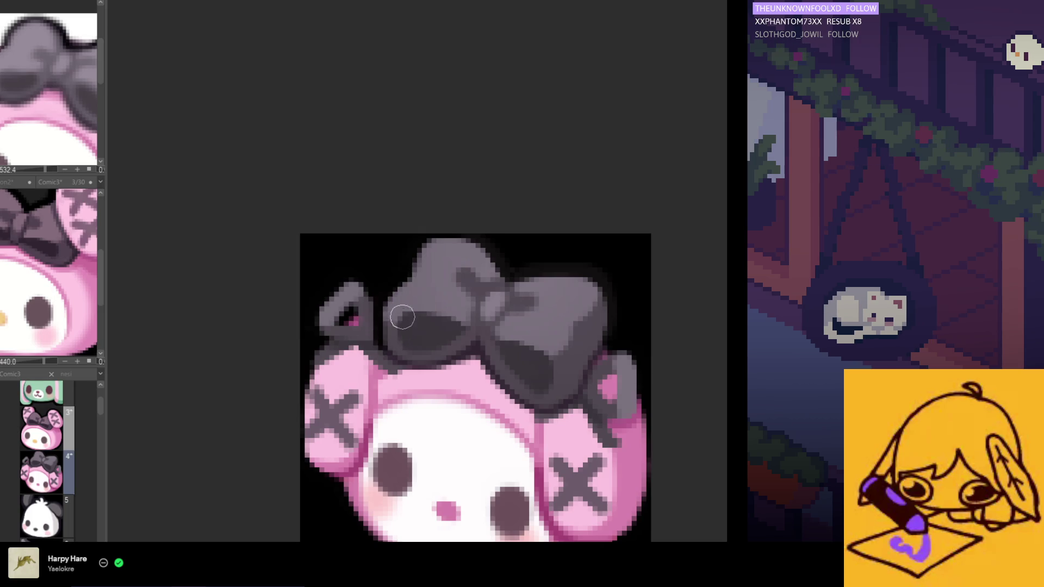
{"action": "scroll", "coordinate": [402, 317], "scroll_direction": "down", "scroll_amount": 1}
{"action": "scroll", "coordinate": [542, 327], "scroll_direction": "up", "scroll_amount": 1}
Step: Darken the gap between the bow and the right ear, then inspect the result
{"action": "left_click_drag", "start_coordinate": [542, 326], "coordinate": [538, 340]}
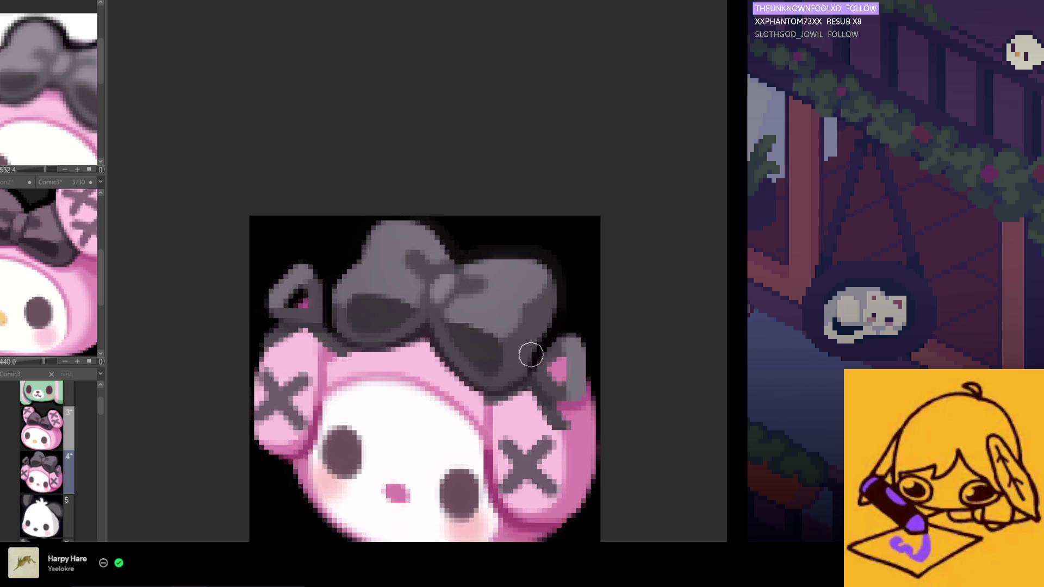
{"action": "scroll", "coordinate": [530, 355], "scroll_direction": "down", "scroll_amount": 2}
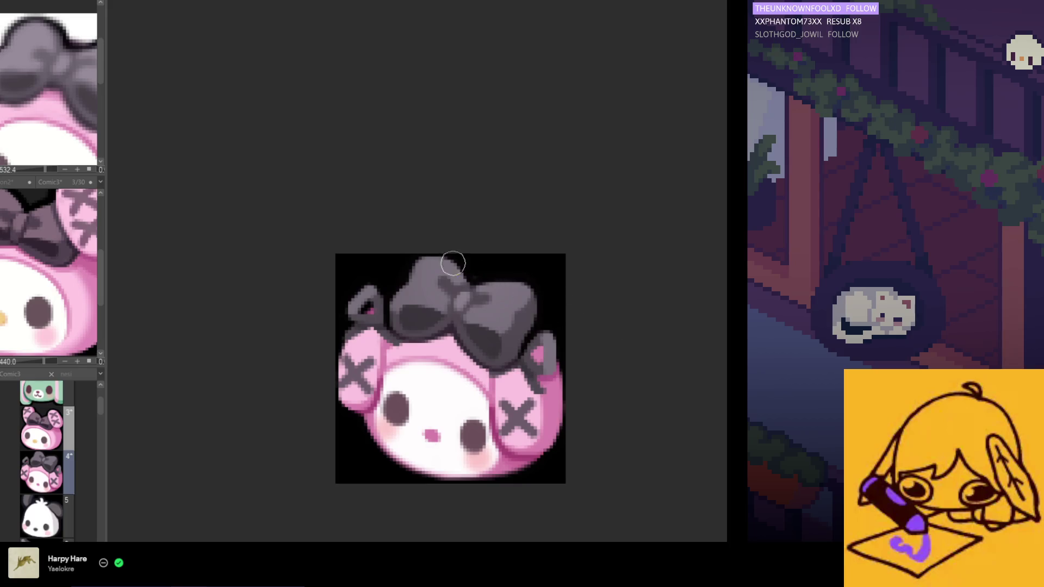
{"action": "scroll", "coordinate": [563, 349], "scroll_direction": "down", "scroll_amount": 5}
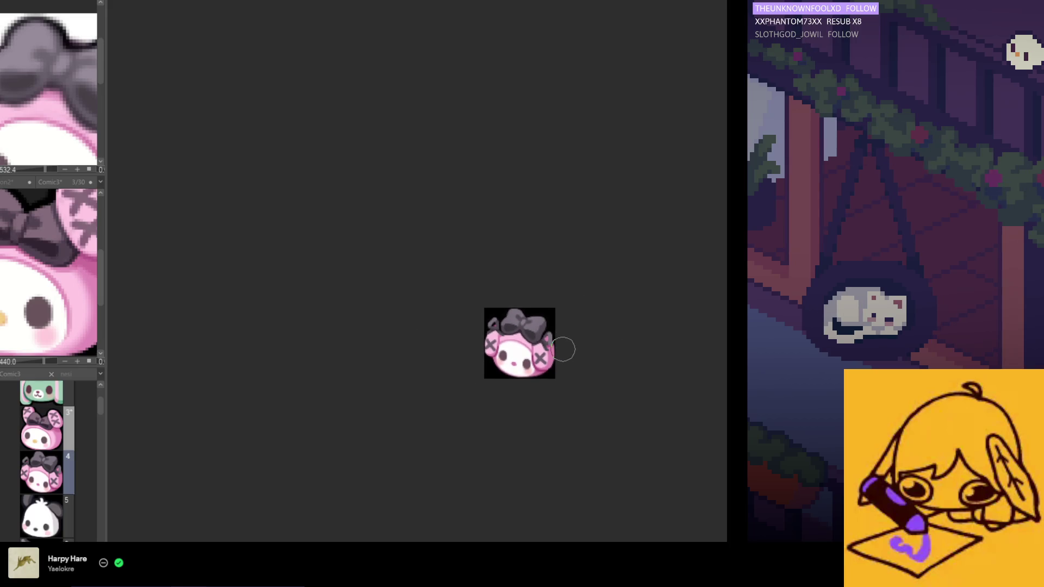
{"action": "scroll", "coordinate": [563, 349], "scroll_direction": "up", "scroll_amount": 4}
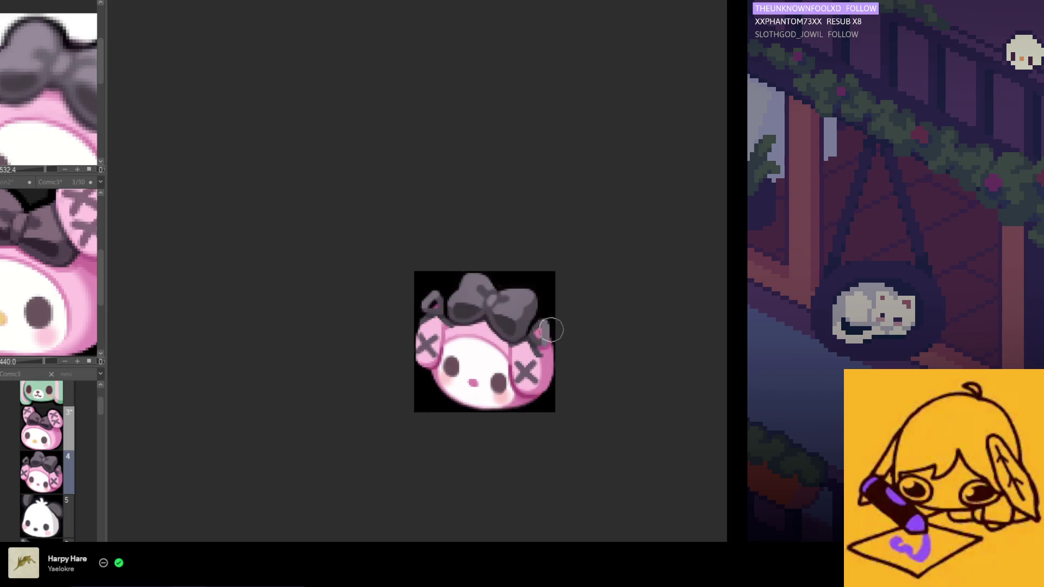
{"action": "scroll", "coordinate": [496, 327], "scroll_direction": "up", "scroll_amount": 1}
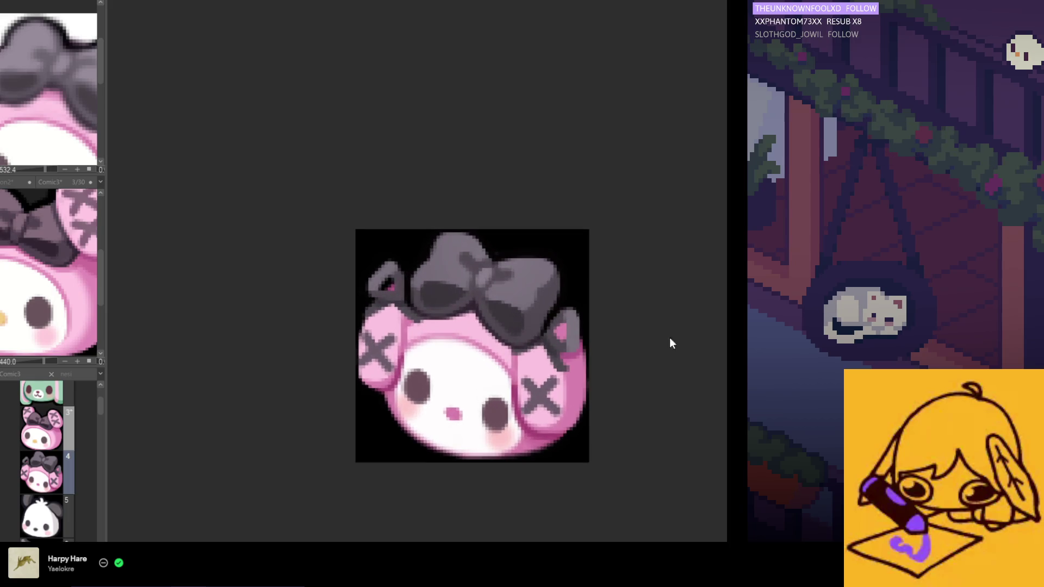
{"action": "scroll", "coordinate": [536, 333], "scroll_direction": "up", "scroll_amount": 2}
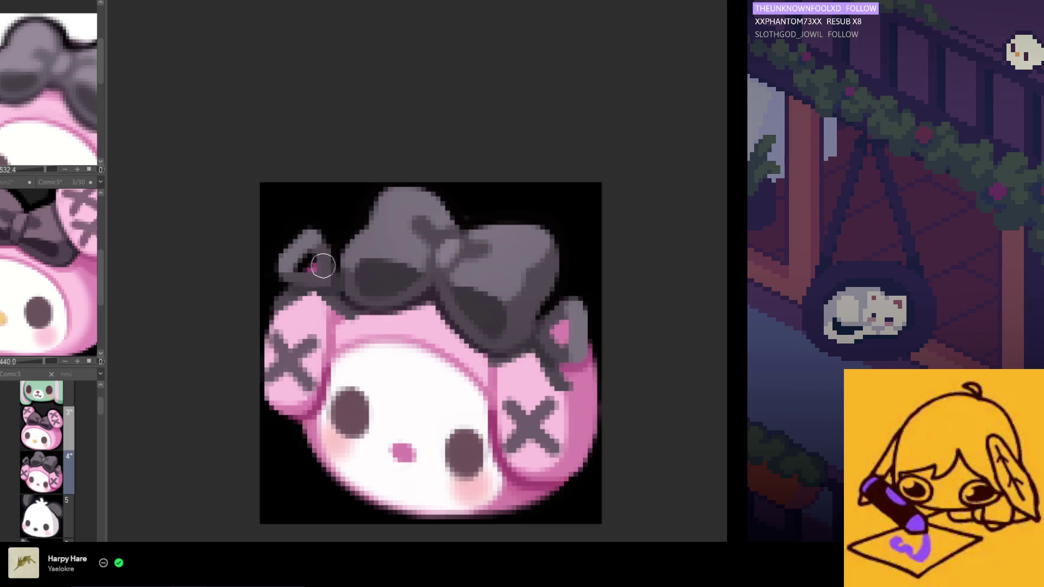
{"action": "scroll", "coordinate": [325, 267], "scroll_direction": "down", "scroll_amount": 4}
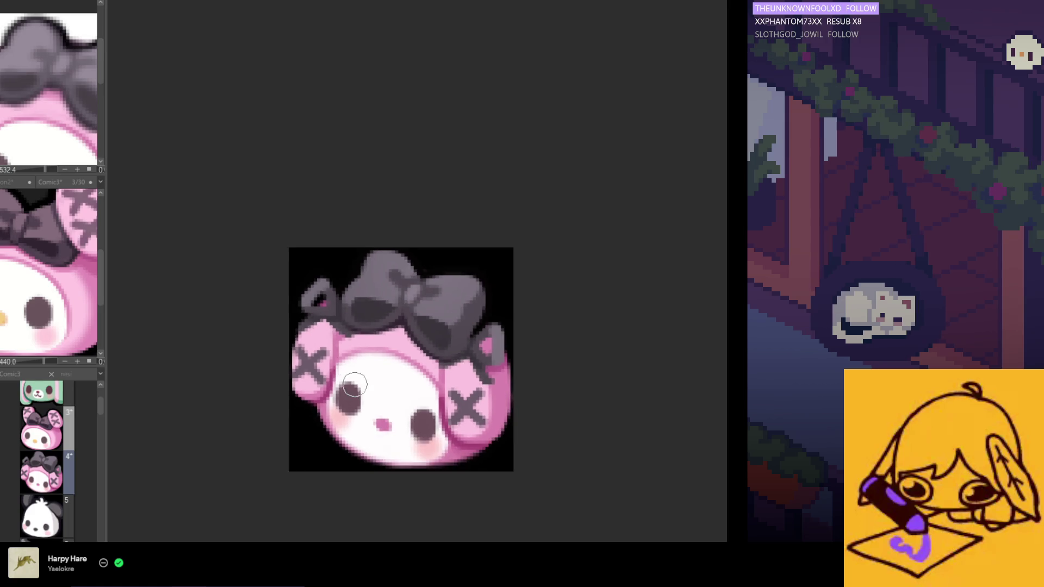
{"action": "scroll", "coordinate": [347, 341], "scroll_direction": "up", "scroll_amount": 3}
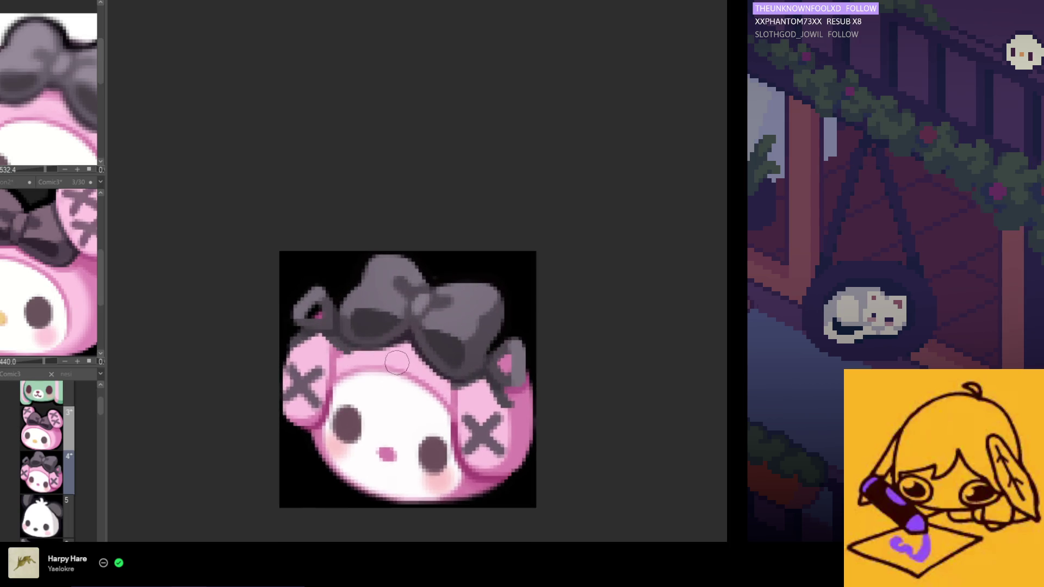
{"action": "scroll", "coordinate": [414, 376], "scroll_direction": "down", "scroll_amount": 3}
{"action": "scroll", "coordinate": [445, 408], "scroll_direction": "down", "scroll_amount": 1}
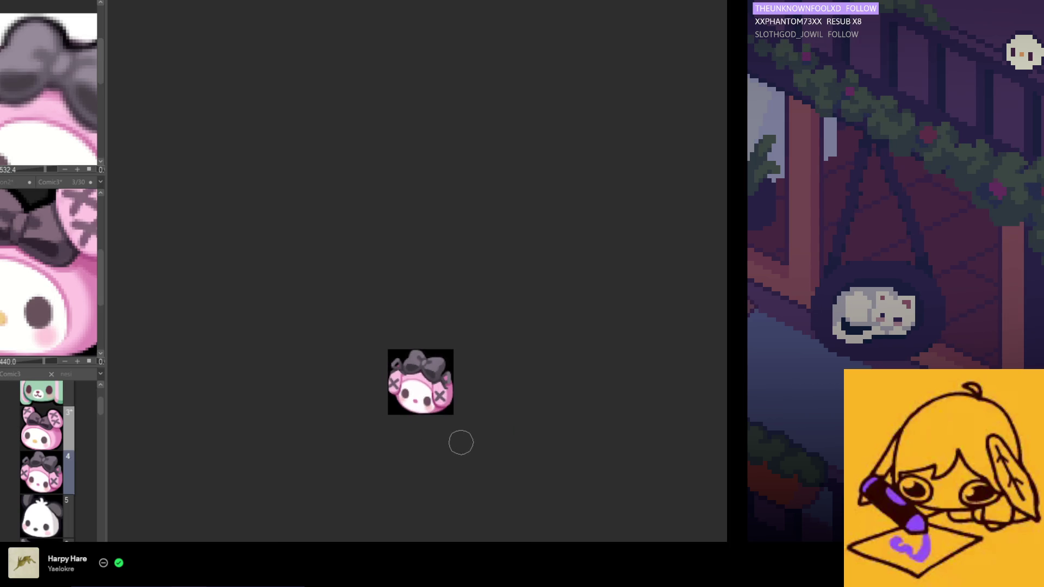
{"action": "scroll", "coordinate": [446, 419], "scroll_direction": "down", "scroll_amount": 1}
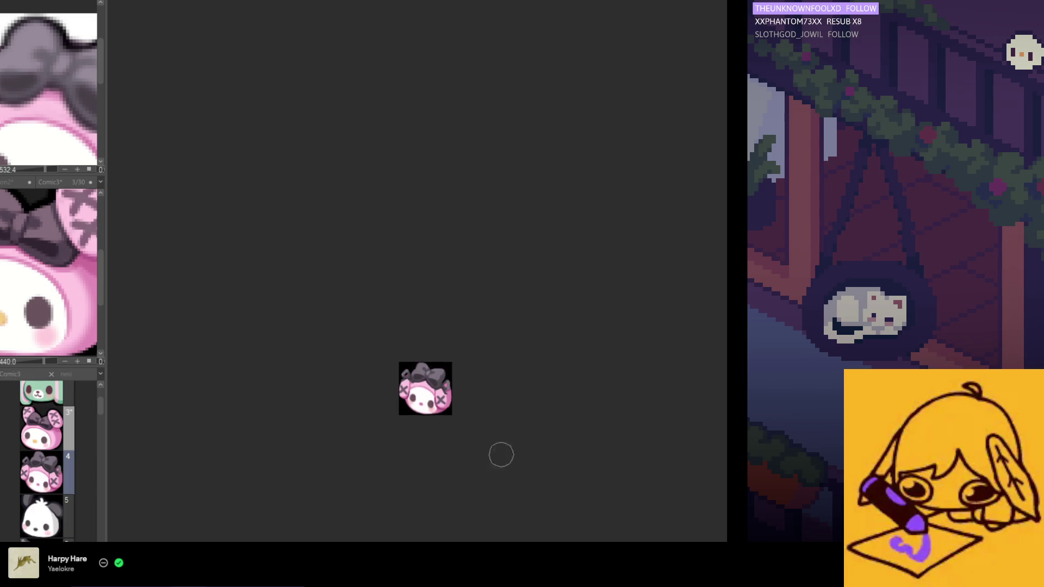
{"action": "scroll", "coordinate": [441, 400], "scroll_direction": "up", "scroll_amount": 4}
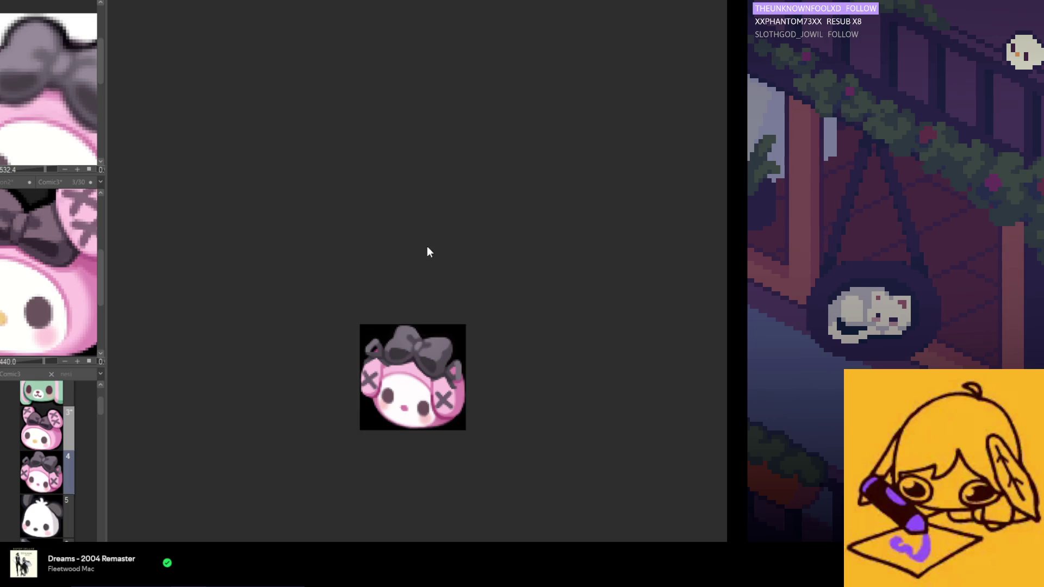
{"action": "scroll", "coordinate": [413, 245], "scroll_direction": "down", "scroll_amount": 3}
{"action": "scroll", "coordinate": [388, 382], "scroll_direction": "up", "scroll_amount": 2}
{"action": "scroll", "coordinate": [388, 382], "scroll_direction": "up", "scroll_amount": 1}
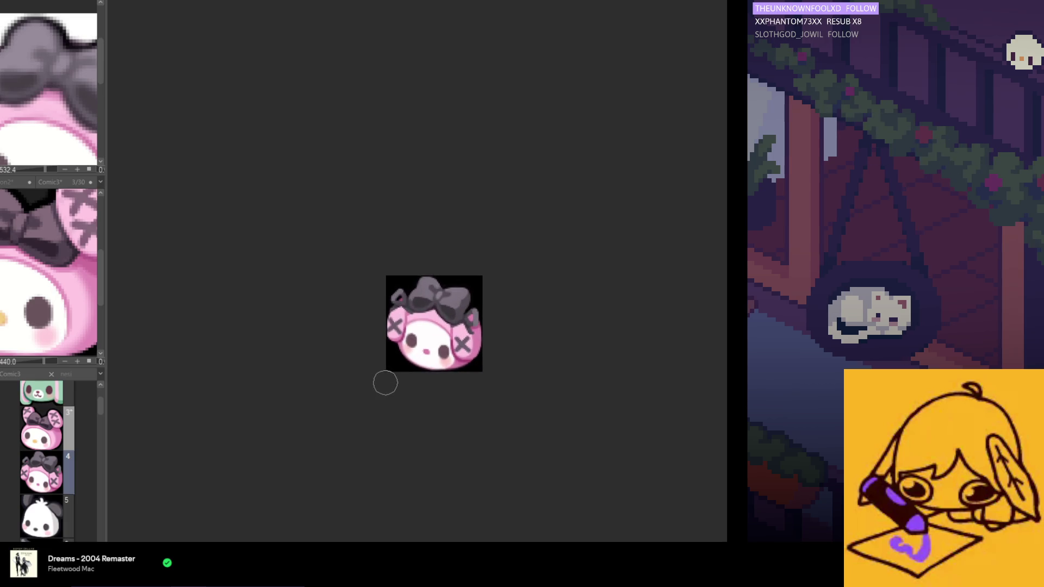
{"action": "scroll", "coordinate": [387, 309], "scroll_direction": "down", "scroll_amount": 3}
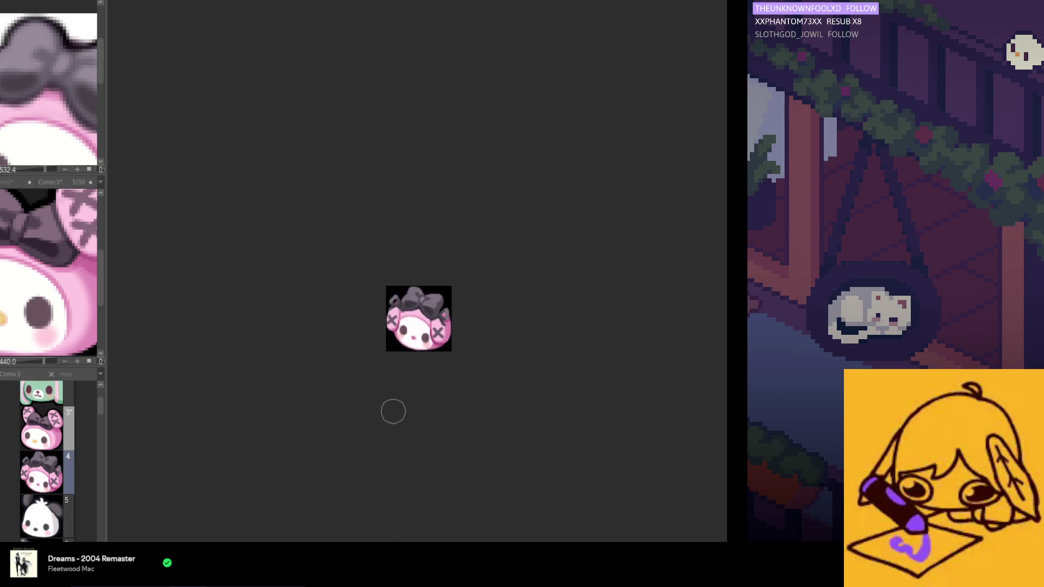
{"action": "scroll", "coordinate": [391, 315], "scroll_direction": "up", "scroll_amount": 4}
{"action": "scroll", "coordinate": [390, 314], "scroll_direction": "up", "scroll_amount": 2}
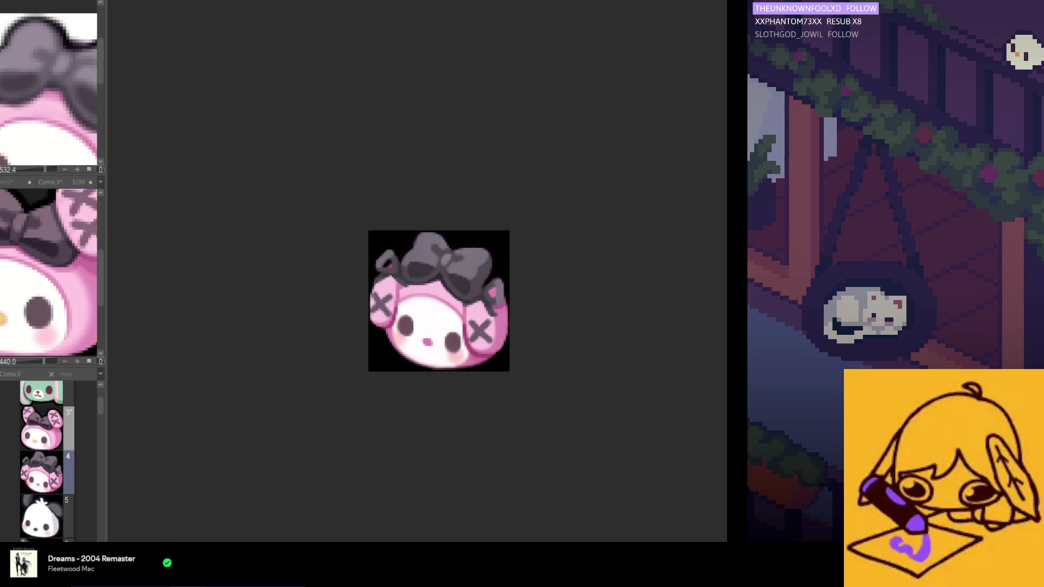
Step: Select the top-left head area with the left ear and nudge it slightly up-left with Ctrl+T
{"action": "scroll", "coordinate": [374, 262], "scroll_direction": "up", "scroll_amount": 1}
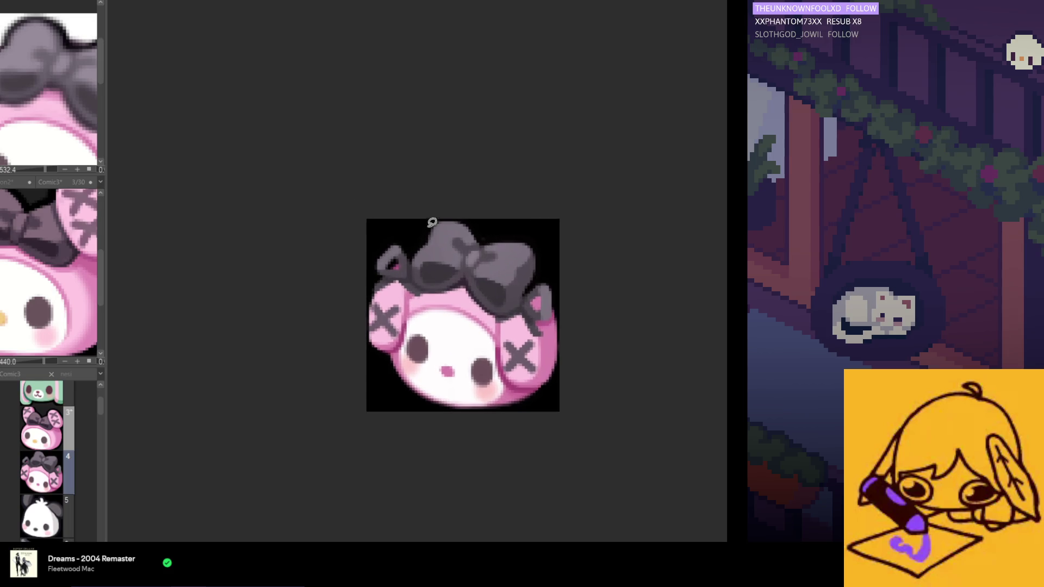
{"action": "left_click_drag", "start_coordinate": [329, 211], "coordinate": [462, 338]}
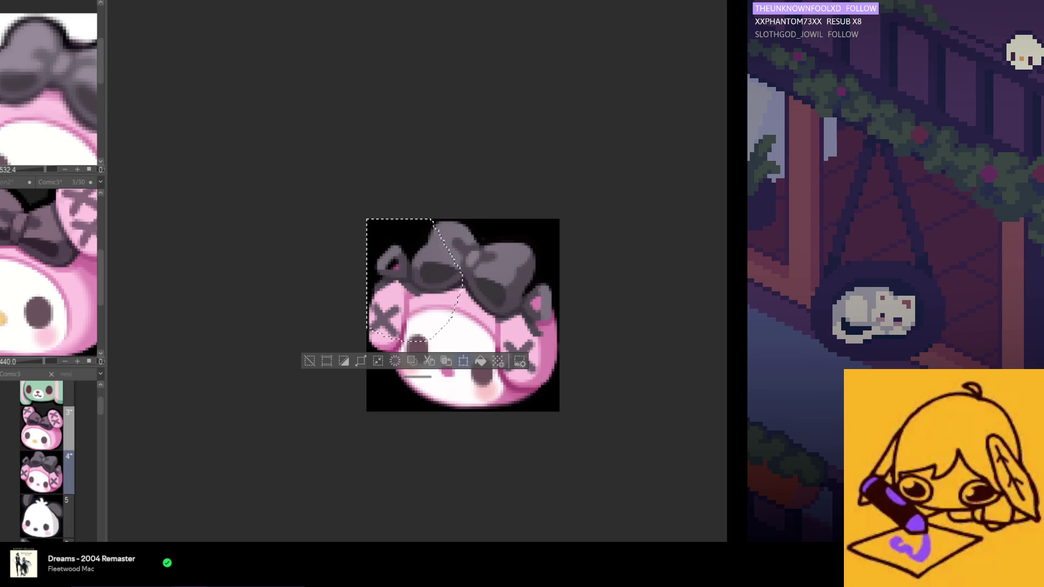
{"action": "key", "text": "ctrl+t"}
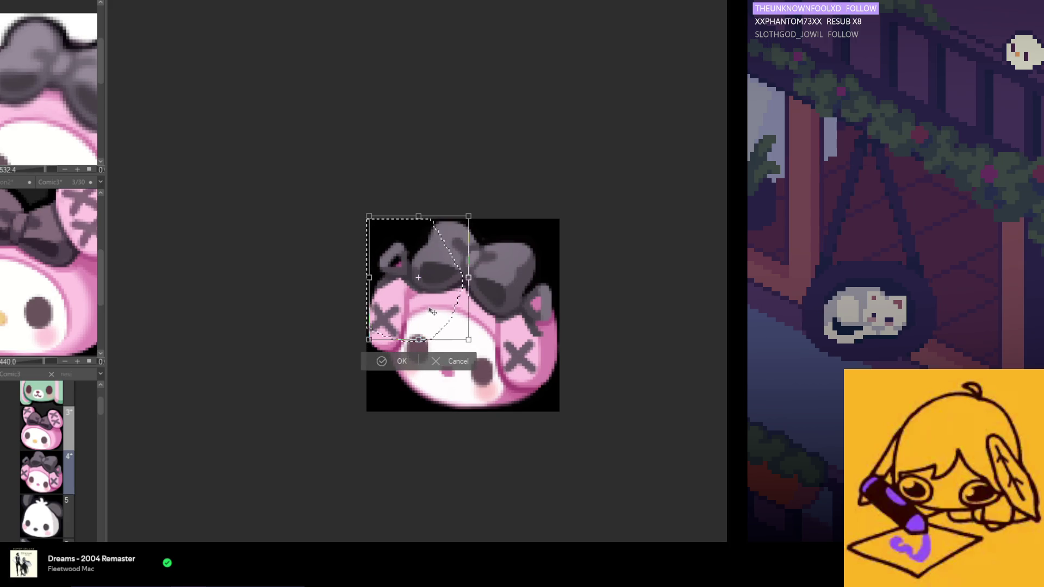
{"action": "scroll", "coordinate": [435, 309], "scroll_direction": "down", "scroll_amount": 1}
{"action": "left_click_drag", "start_coordinate": [436, 308], "coordinate": [431, 308]}
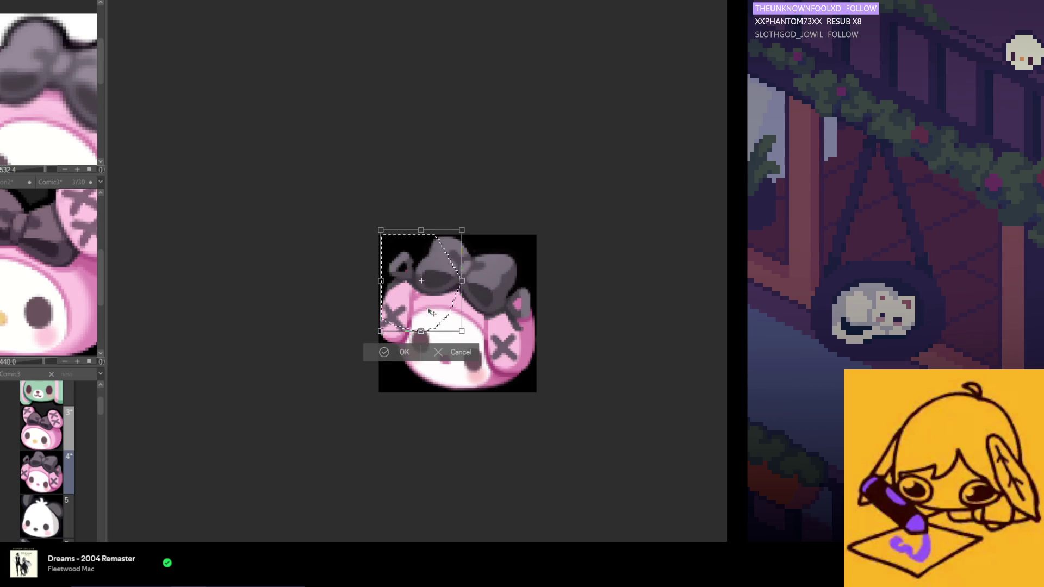
{"action": "left_click", "coordinate": [398, 352]}
{"action": "left_click", "coordinate": [533, 298]}
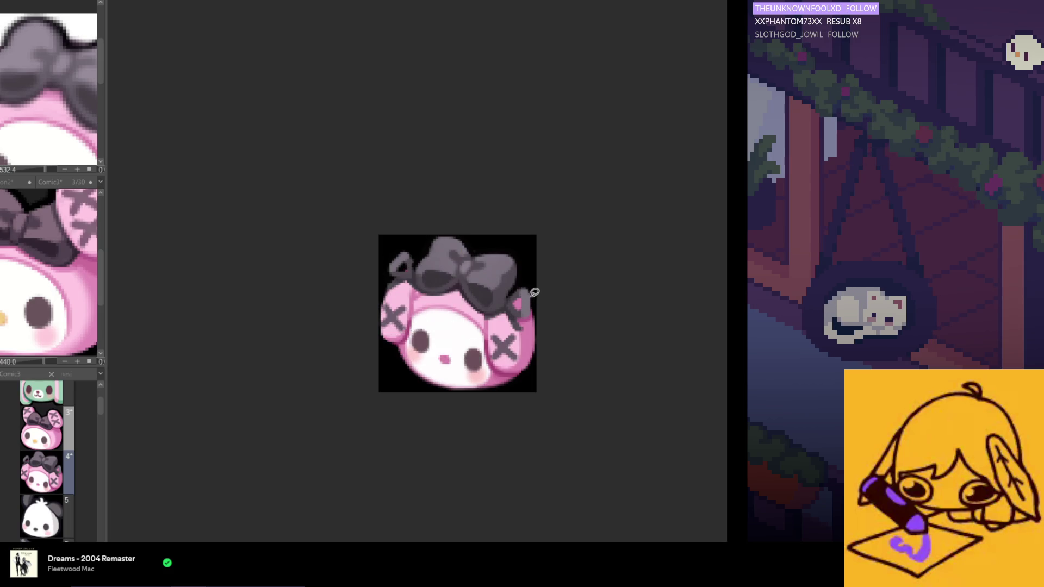
Step: Transform the right ear and right bow lobe, then lasso the right ear area again
{"action": "mouse_move", "coordinate": [537, 262]}
{"action": "left_mouse_down"}
{"action": "mouse_move", "coordinate": [484, 293]}
{"action": "mouse_move", "coordinate": [582, 312]}
{"action": "mouse_move", "coordinate": [538, 337]}
{"action": "mouse_move", "coordinate": [530, 325]}
{"action": "left_mouse_up"}
{"action": "left_click", "coordinate": [549, 364]}
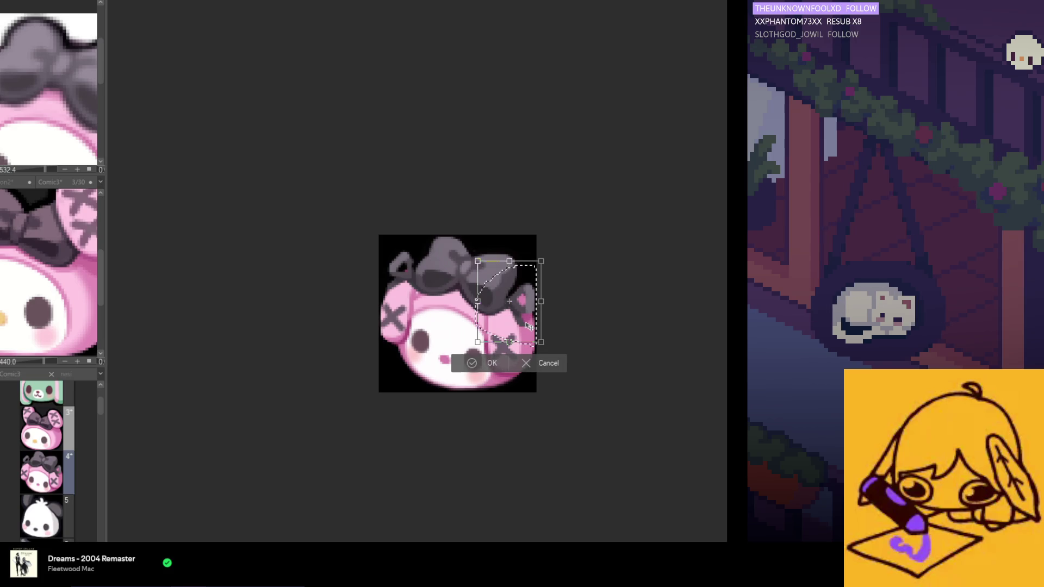
{"action": "scroll", "coordinate": [530, 325], "scroll_direction": "down", "scroll_amount": 3}
{"action": "key", "text": "Return"}
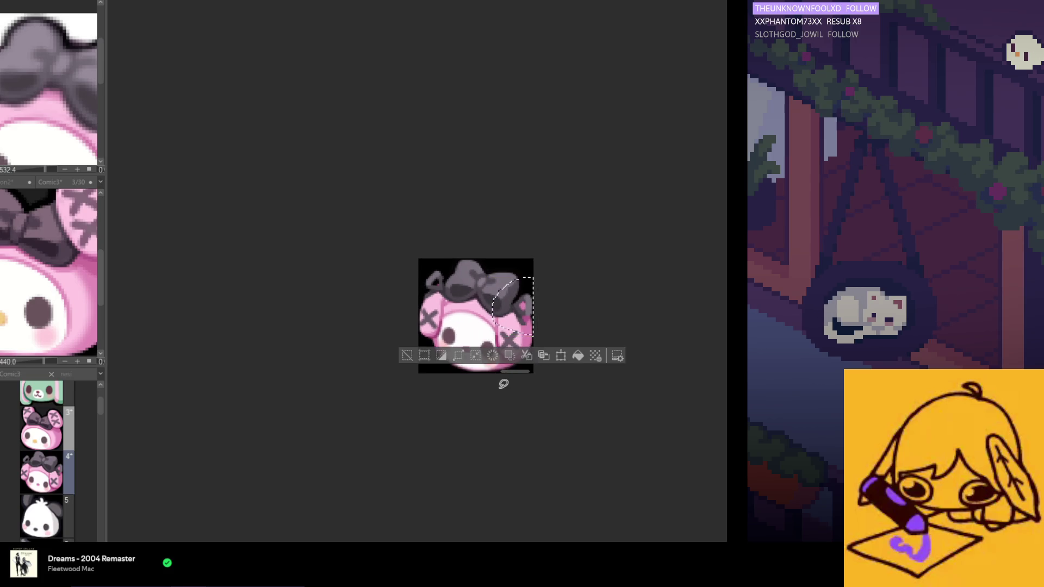
{"action": "scroll", "coordinate": [507, 378], "scroll_direction": "up", "scroll_amount": 5}
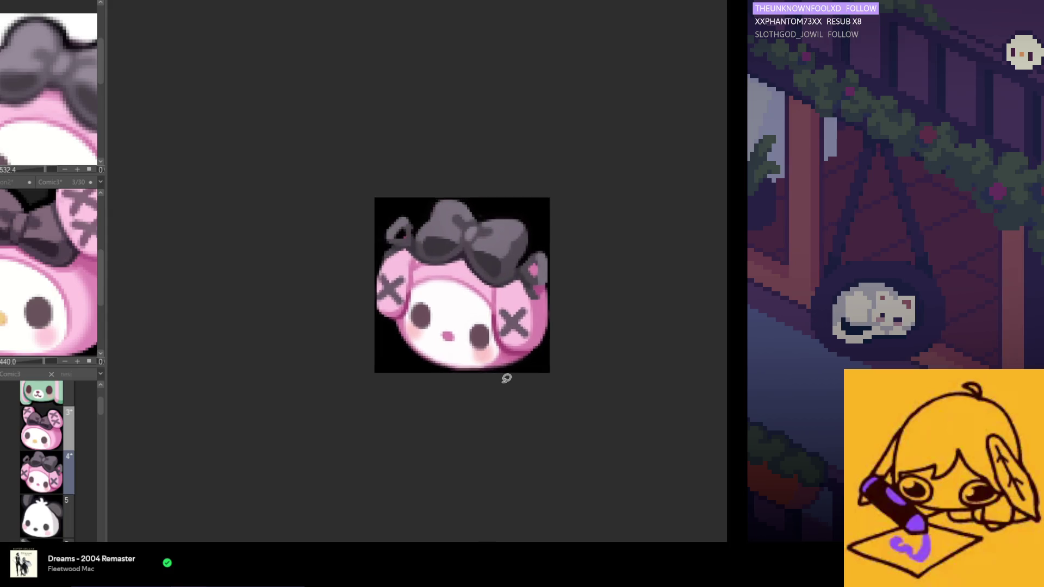
{"action": "mouse_move", "coordinate": [544, 173]}
{"action": "left_mouse_down"}
{"action": "mouse_move", "coordinate": [502, 178]}
{"action": "mouse_move", "coordinate": [576, 294]}
{"action": "left_mouse_up"}
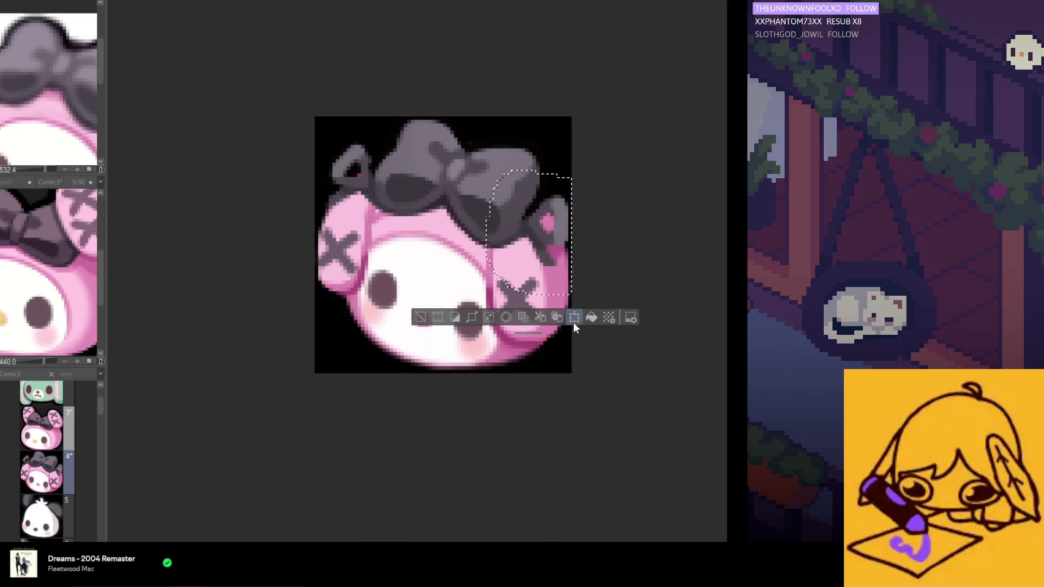